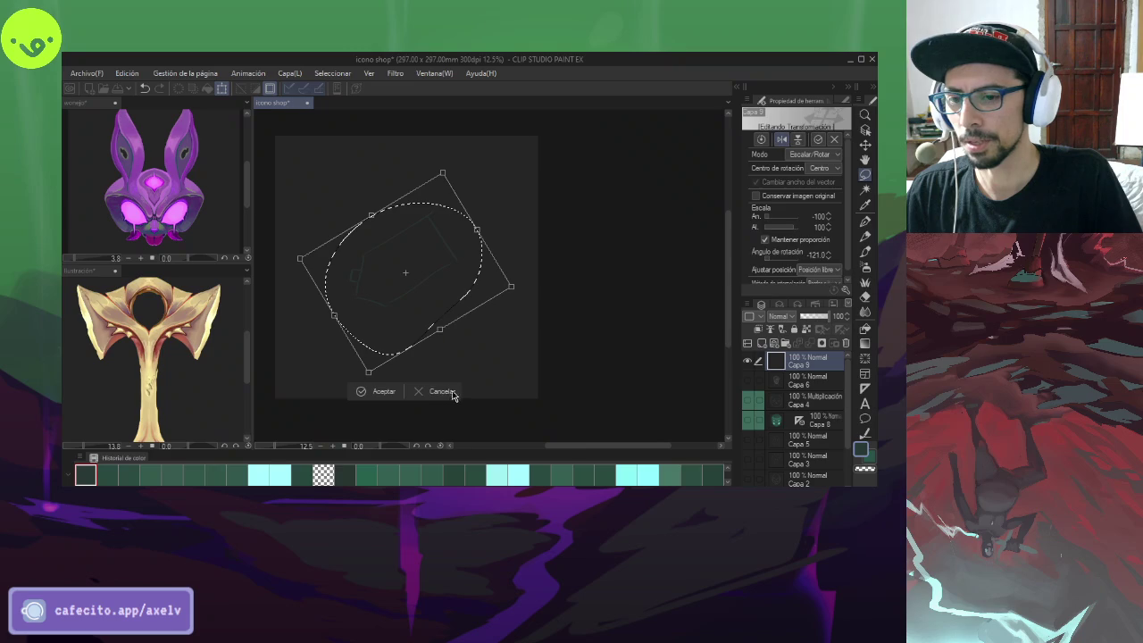
- Rotate the selected area clockwise and nudge it slightly down
key("Escape")
key("ctrl+t")
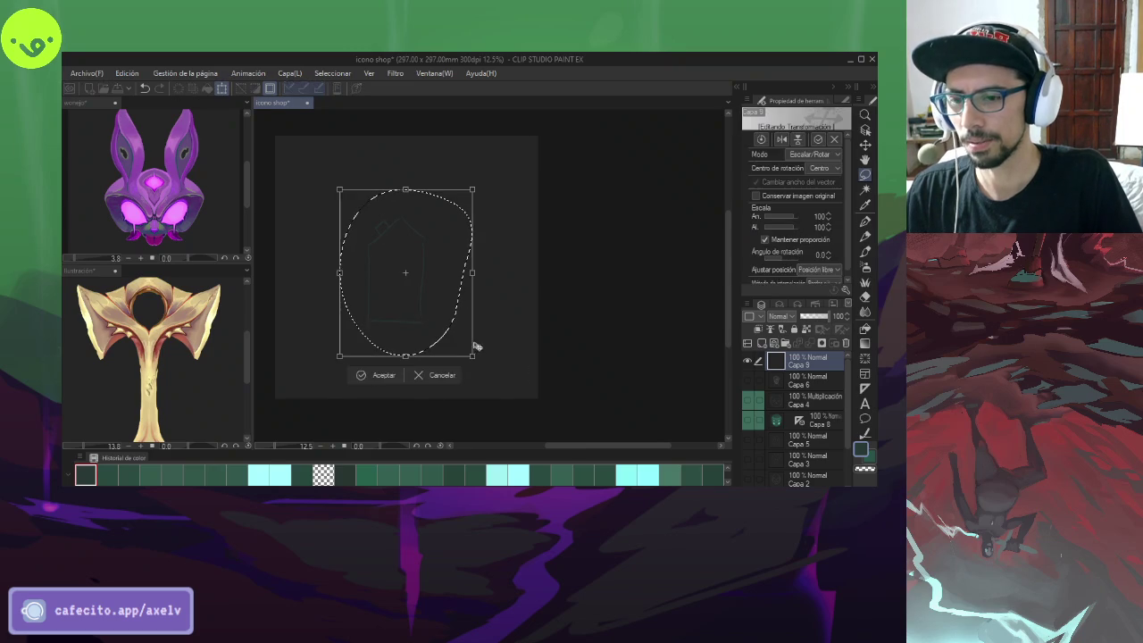
mouse_move(480, 354)
left_mouse_down()
mouse_move(516, 294)
mouse_move(518, 270)
mouse_move(508, 274)
left_mouse_up()
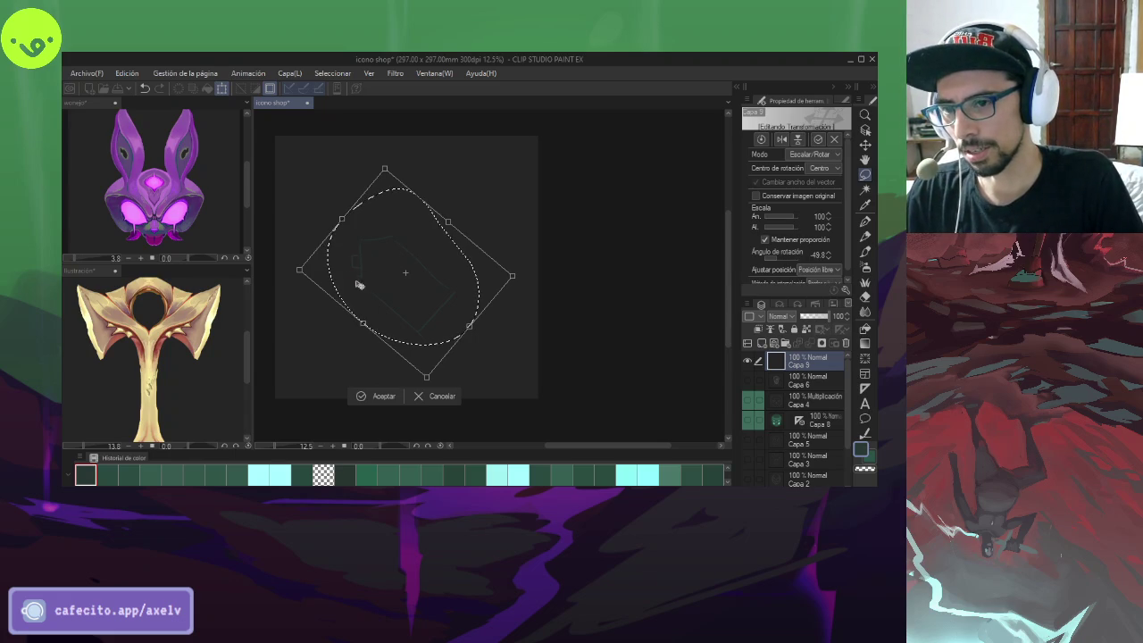
left_click_drag(362, 234, 365, 270)
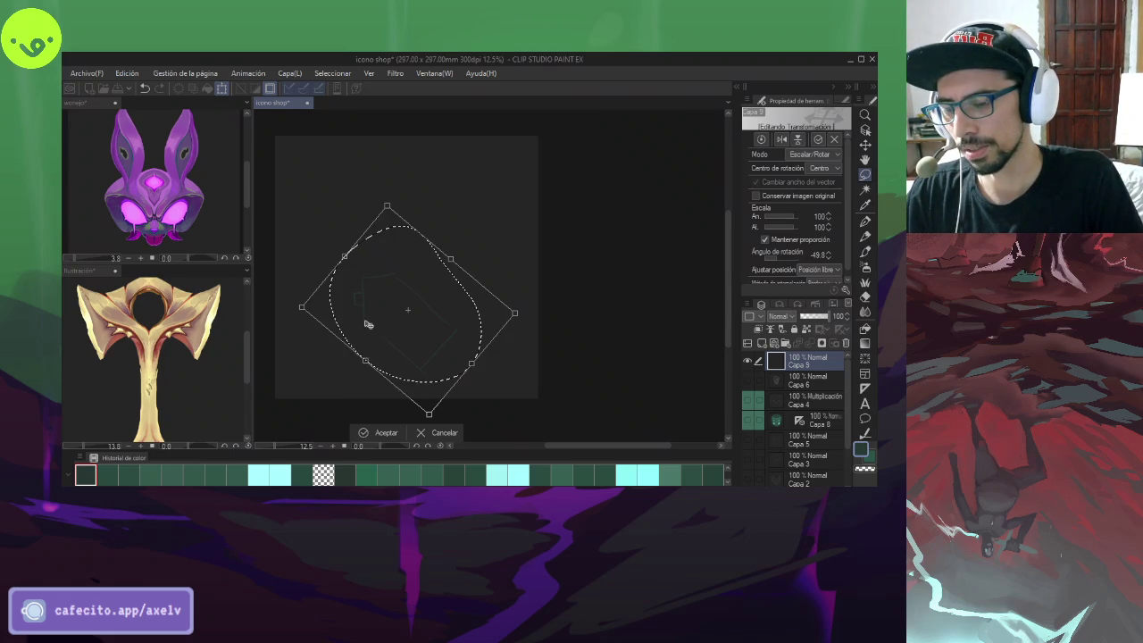
key("Return")
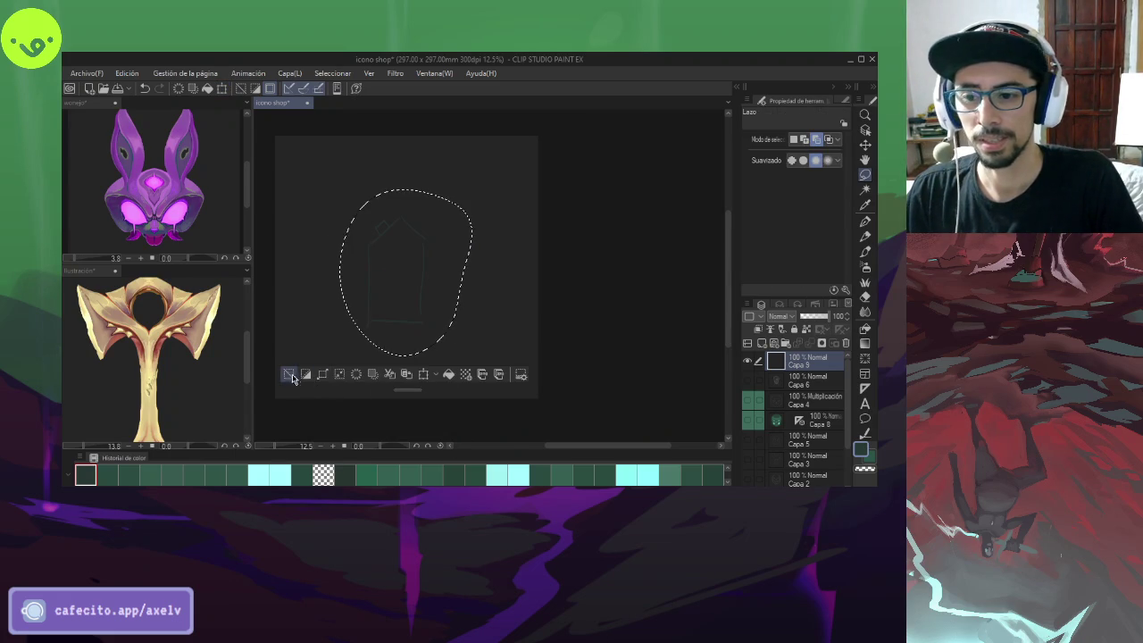
- Deselect, delete sketch layer Capa 9, and show skull layer Capa 8
left_click(288, 374)
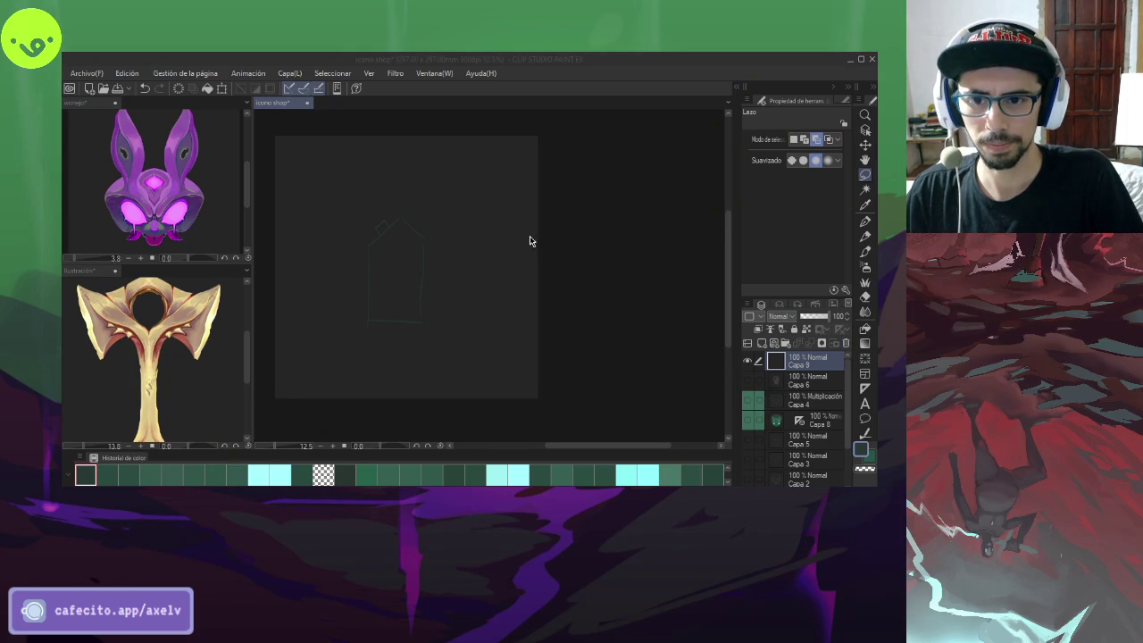
left_click(846, 343)
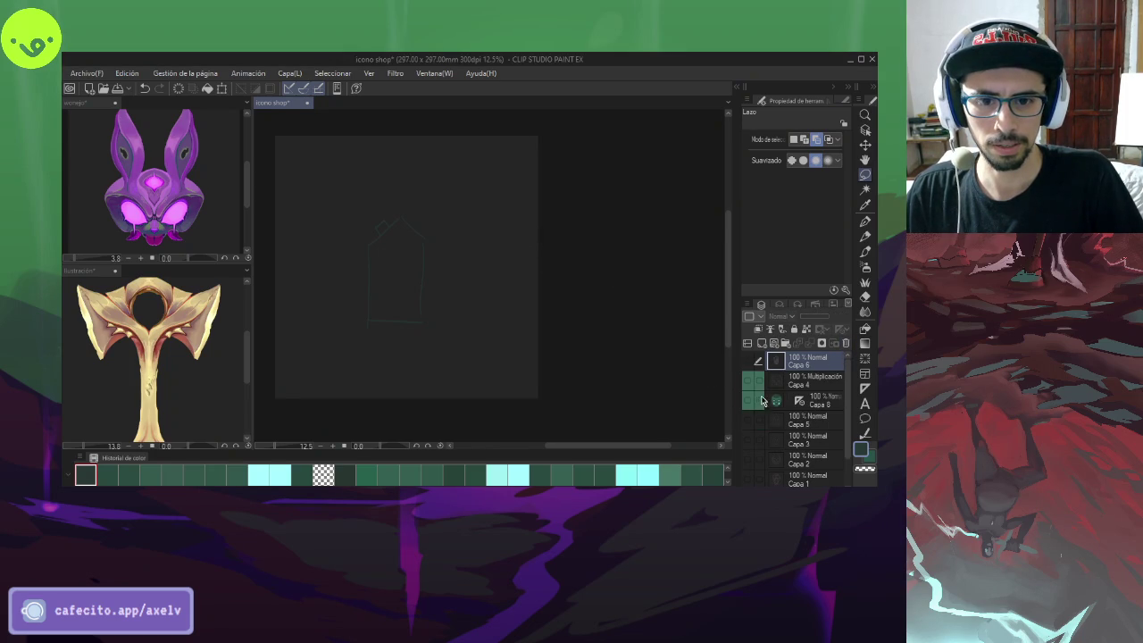
left_click(747, 401)
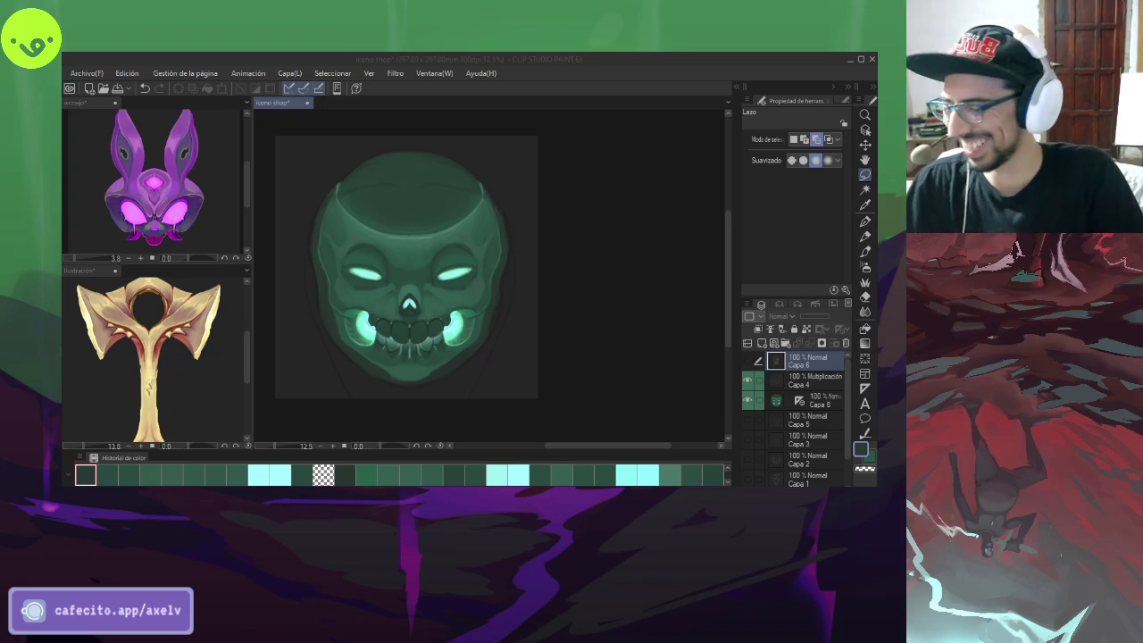
- Make the Multiply shading layer Capa 4 active, undoing a stray freehand selection
left_click(444, 278)
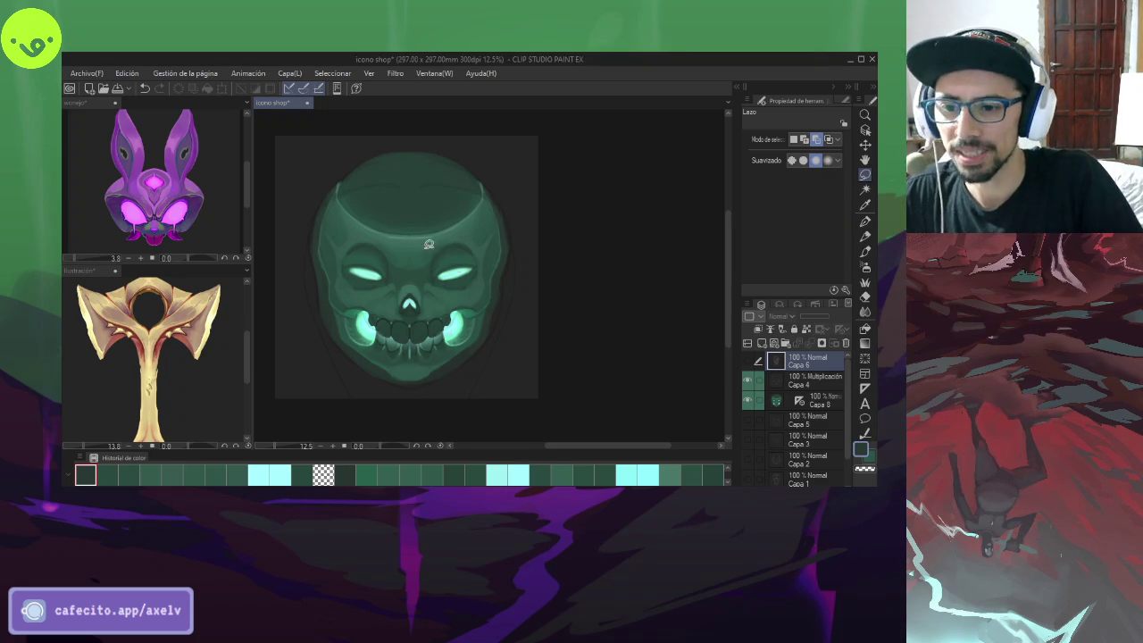
left_click(811, 381)
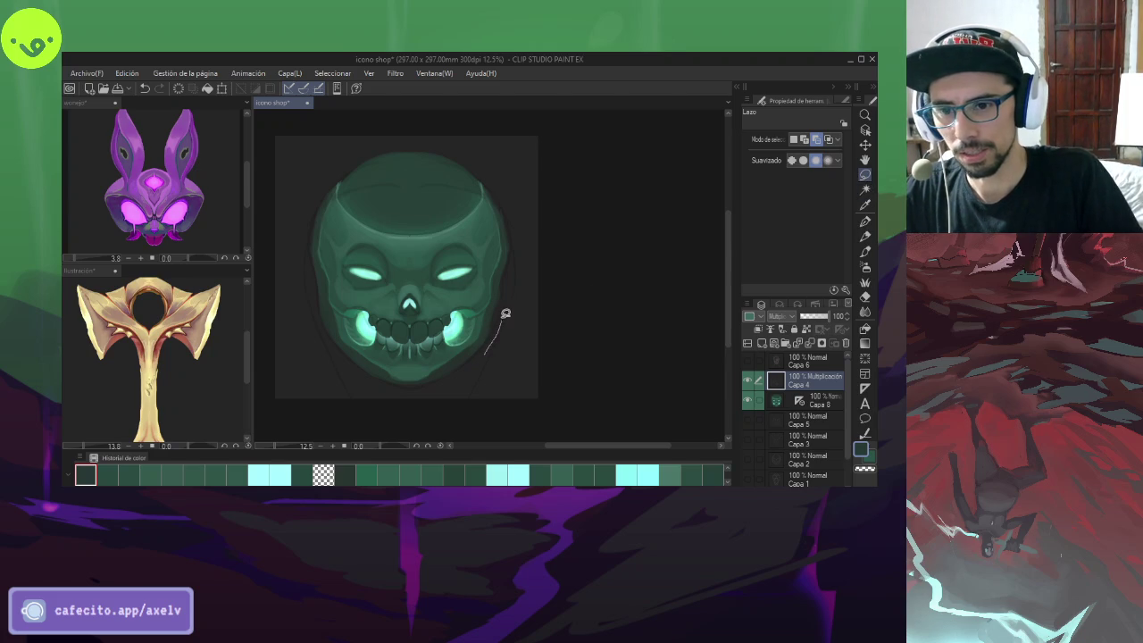
left_click_drag(515, 198, 512, 183)
key("ctrl+z")
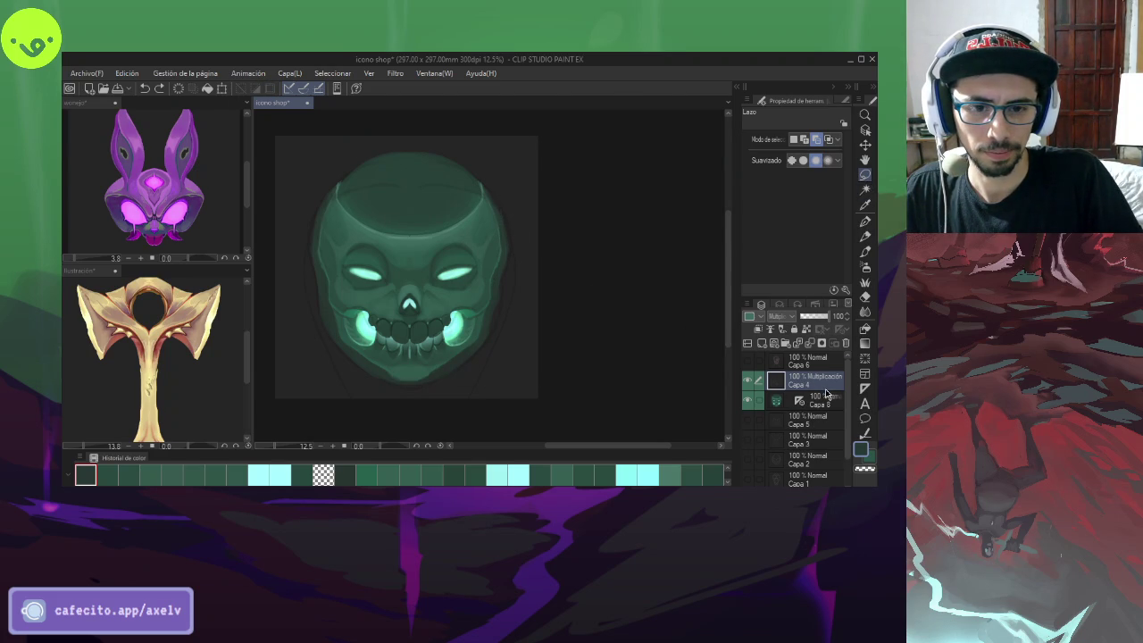
left_click(827, 396)
key("alt+]")
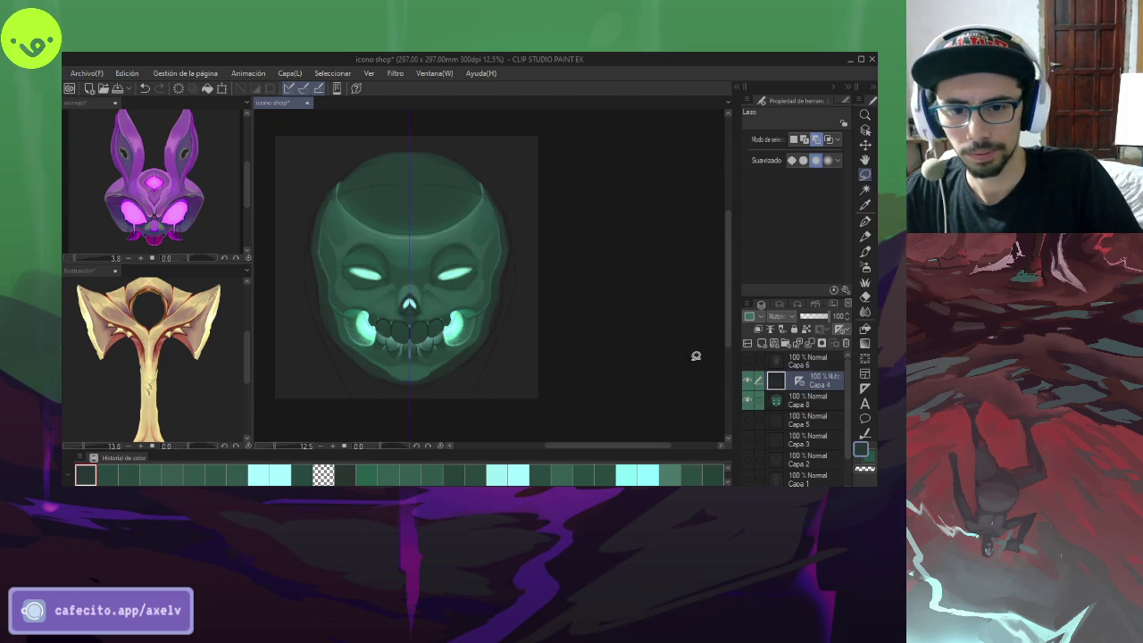
- Draw a mirrored selection around the skull's sides, invert it, then deselect
left_click_drag(470, 378, 500, 323)
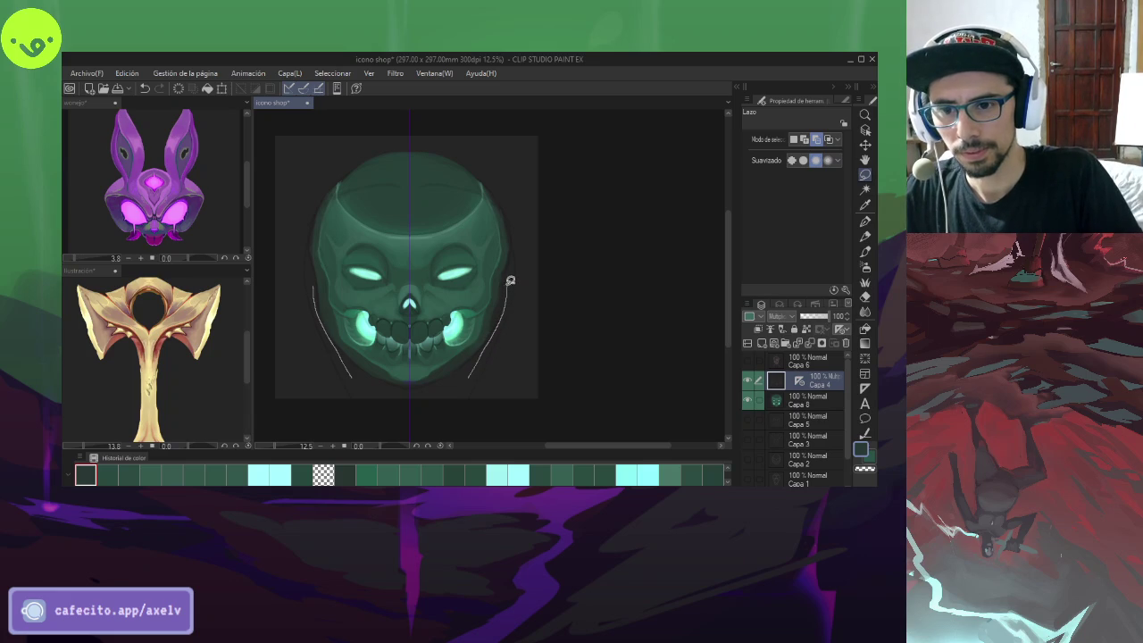
left_click_drag(515, 247, 410, 407)
scroll(571, 375, "down", 4)
scroll(625, 330, "up", 4)
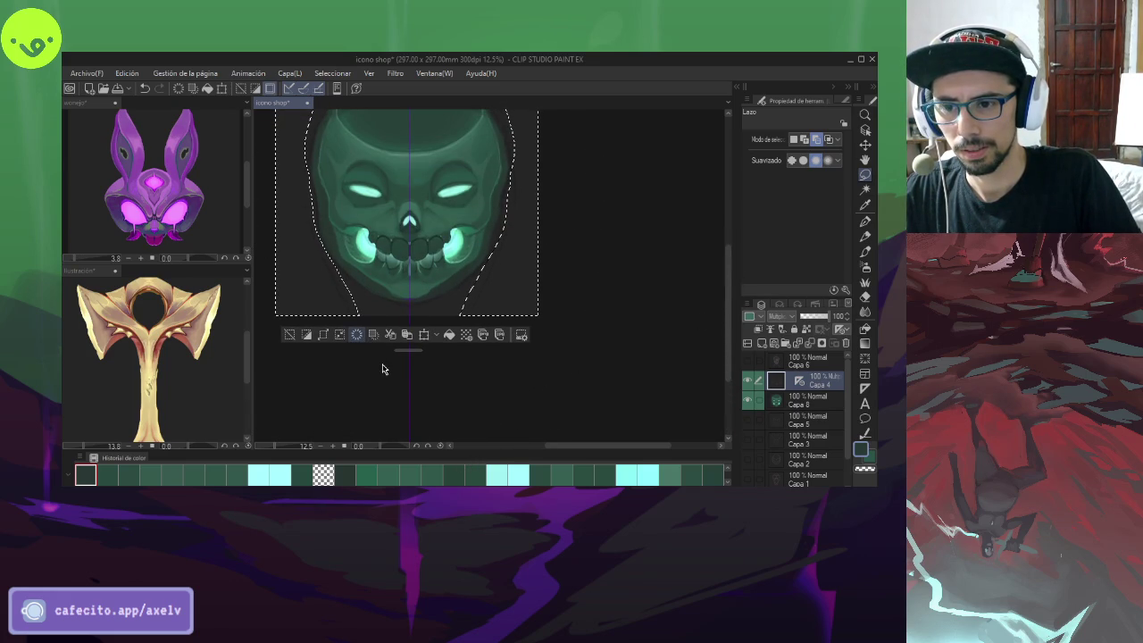
left_click(307, 336)
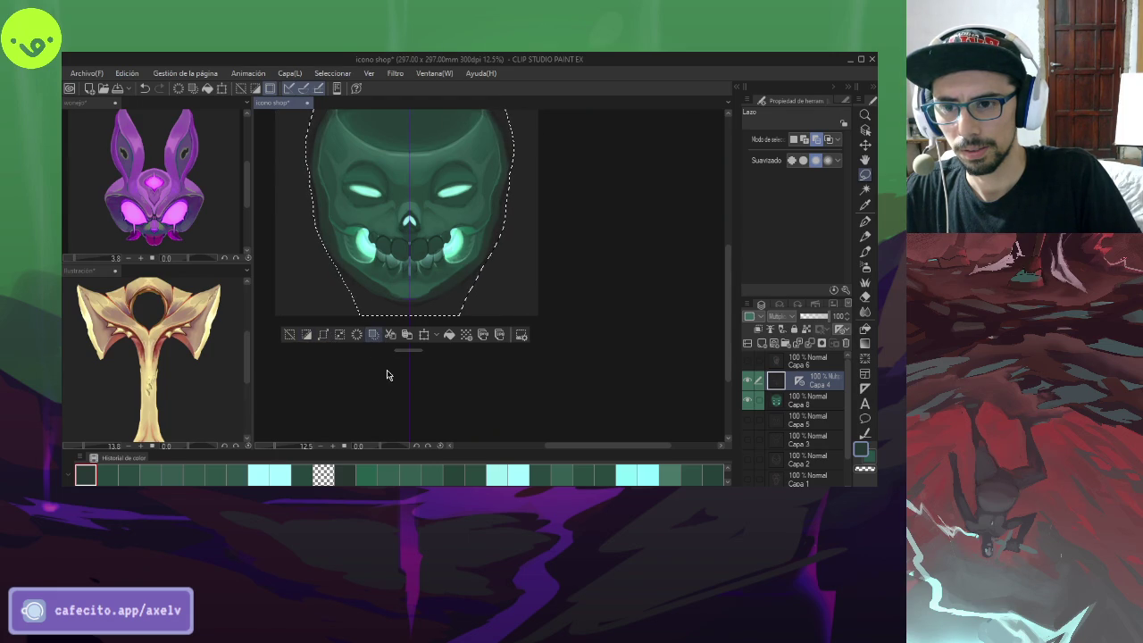
left_click(289, 335)
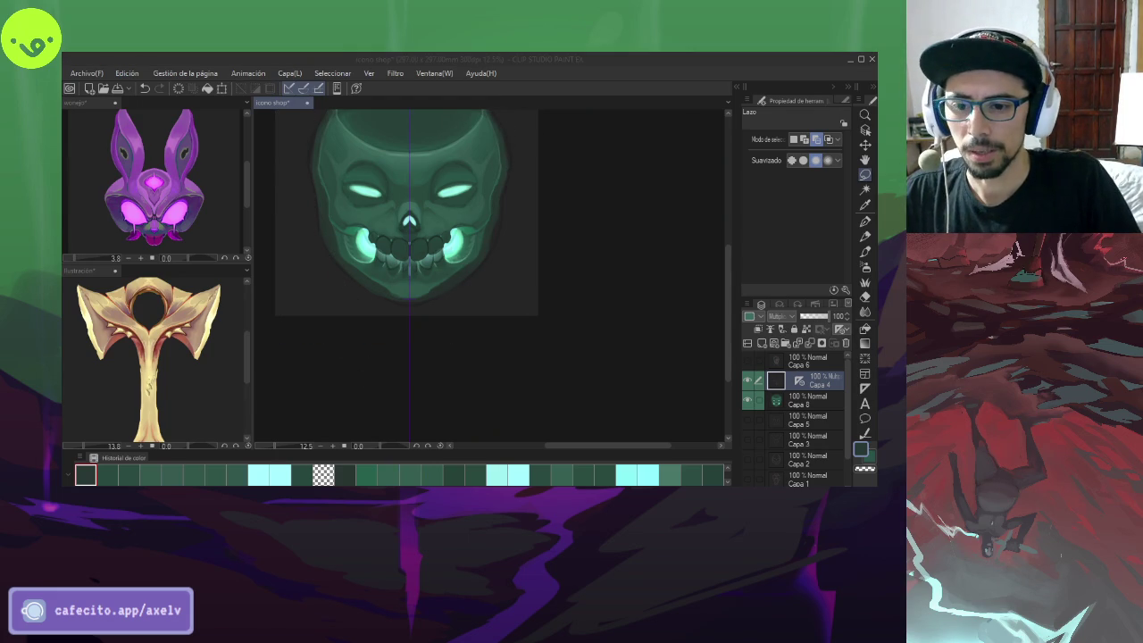
left_click(684, 311)
scroll(727, 291, "up", 2)
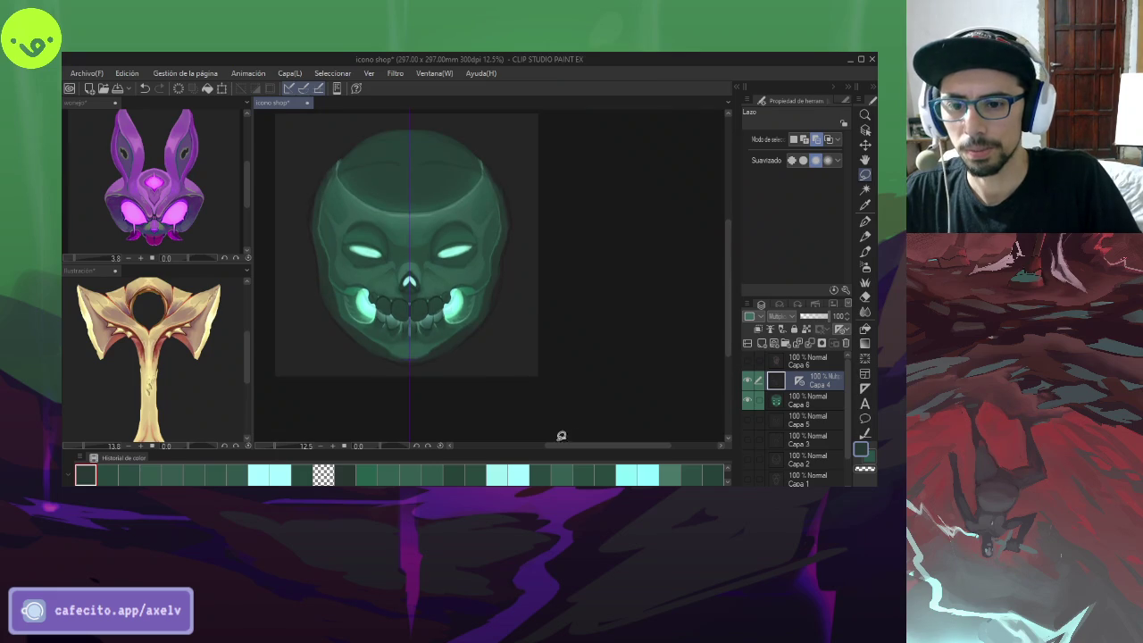
left_click_drag(560, 446, 546, 453)
- Pick cyan and lasso the upper forehead area of the skull
key("x")
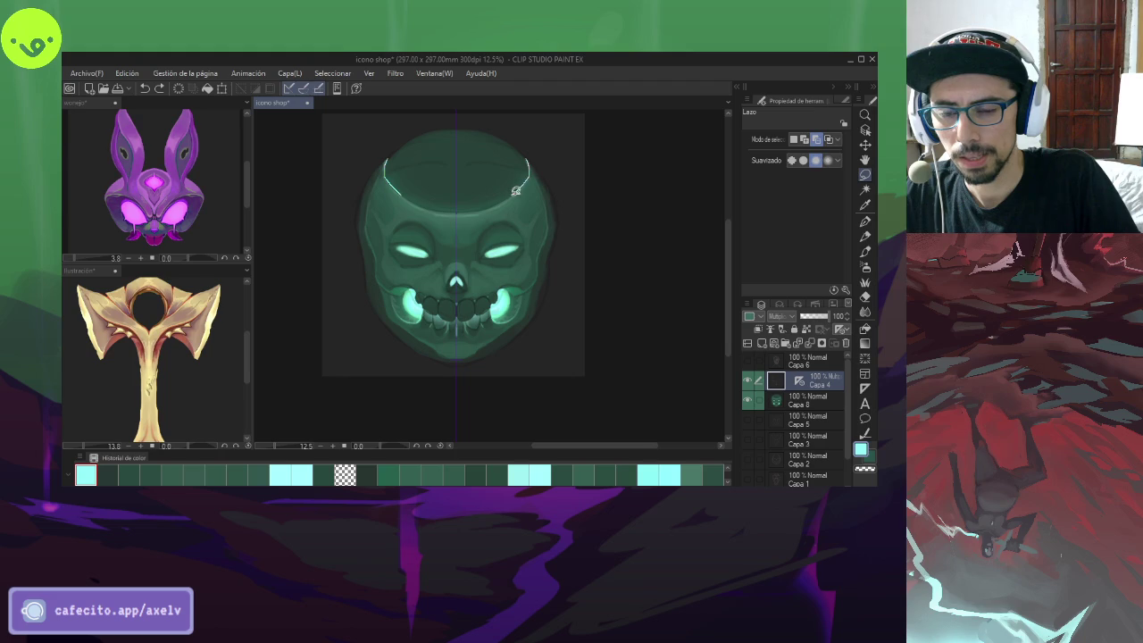
left_click_drag(451, 215, 528, 216)
left_click_drag(530, 151, 528, 159)
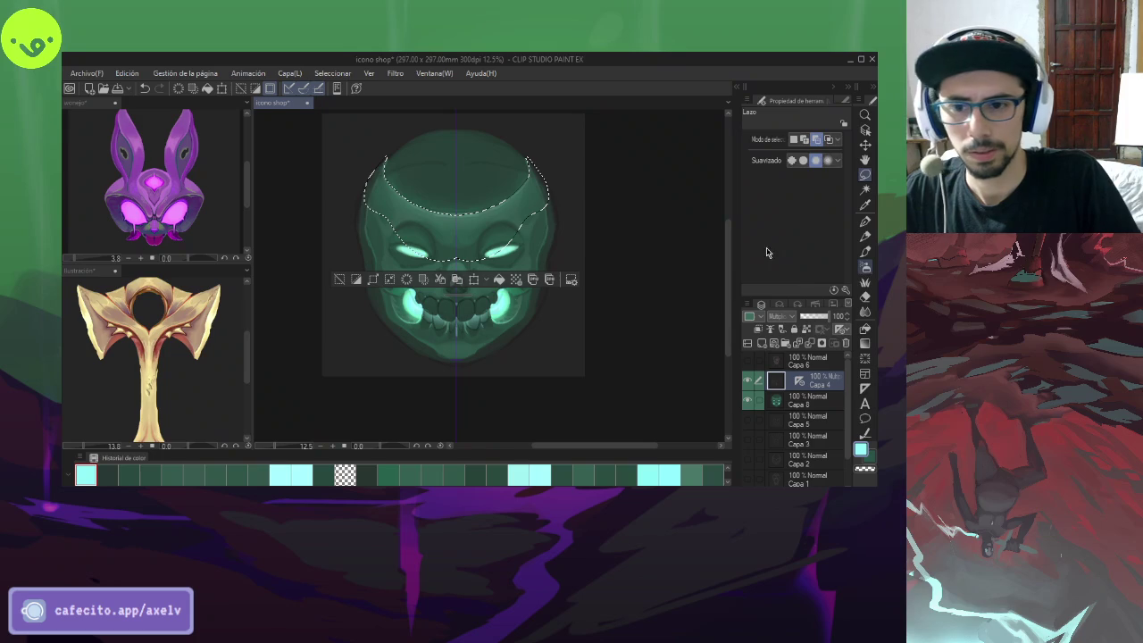
- Softly airbrush the selected forehead in cyan, shrink the brush to 512, and deselect
key("b")
left_click_drag(487, 257, 433, 182)
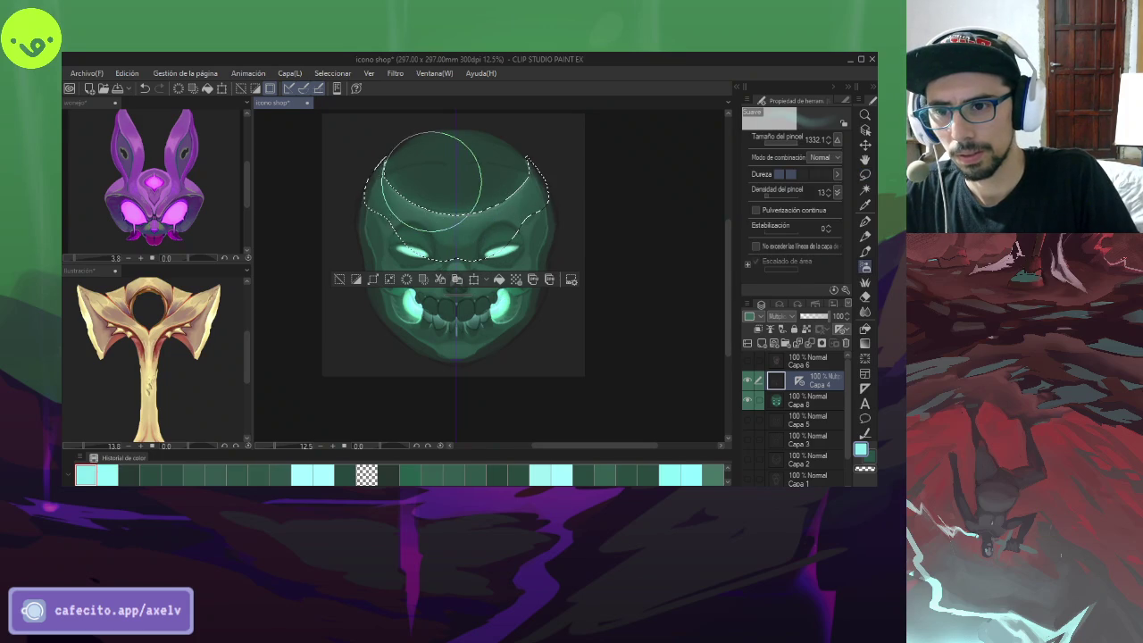
left_click_drag(432, 181, 465, 180)
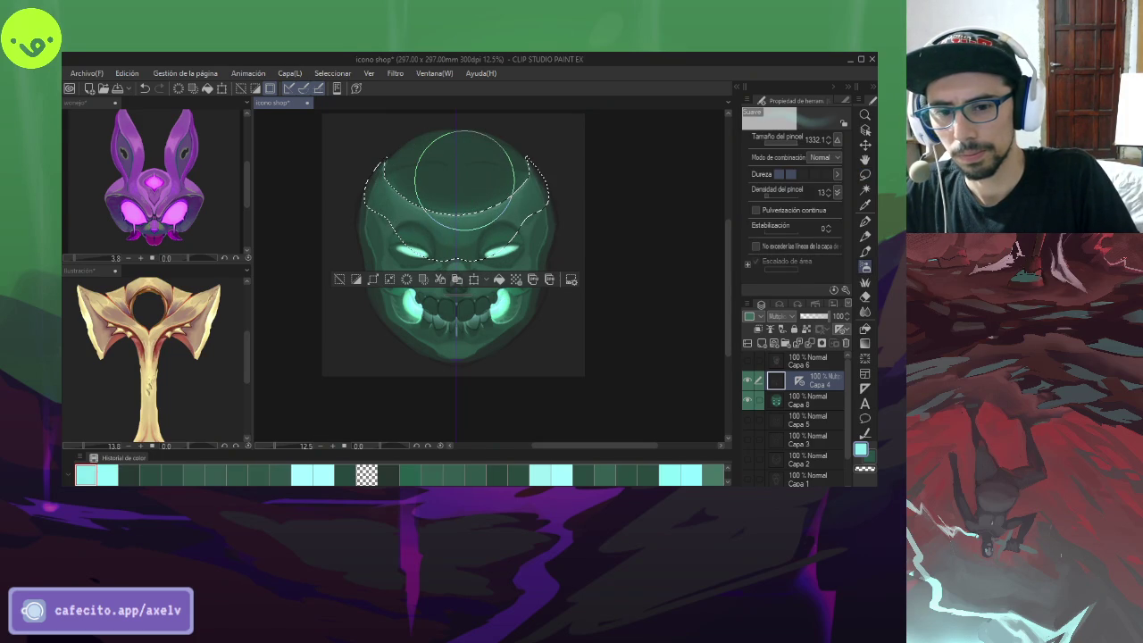
mouse_move(464, 178)
left_mouse_down()
mouse_move(453, 208)
mouse_move(467, 212)
left_mouse_up()
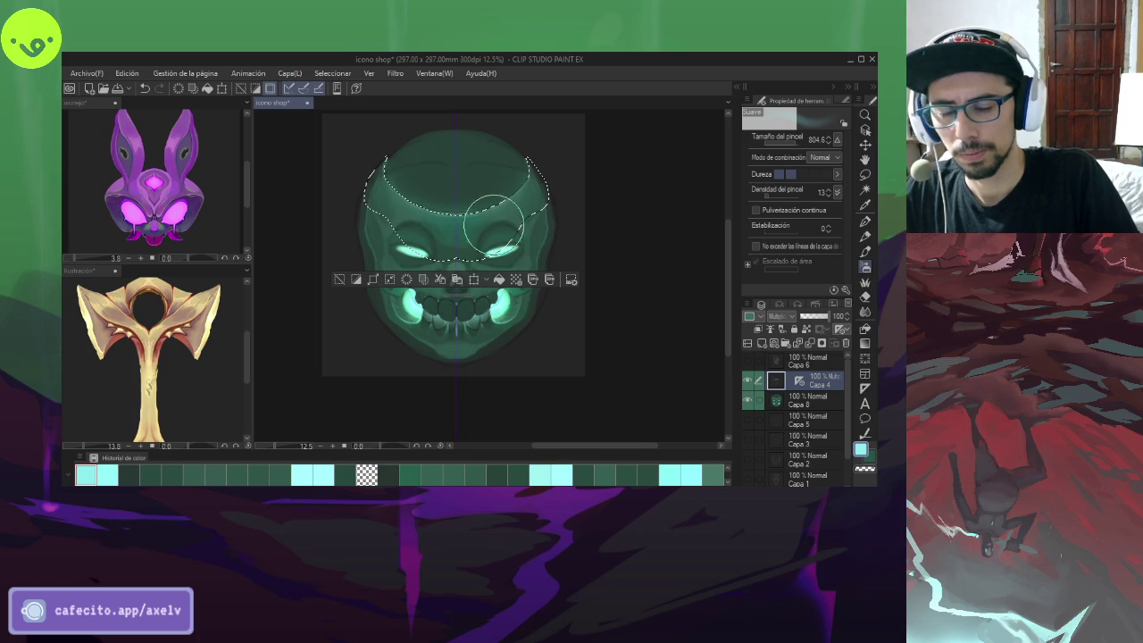
left_click(785, 400)
left_click_drag(442, 208, 421, 208)
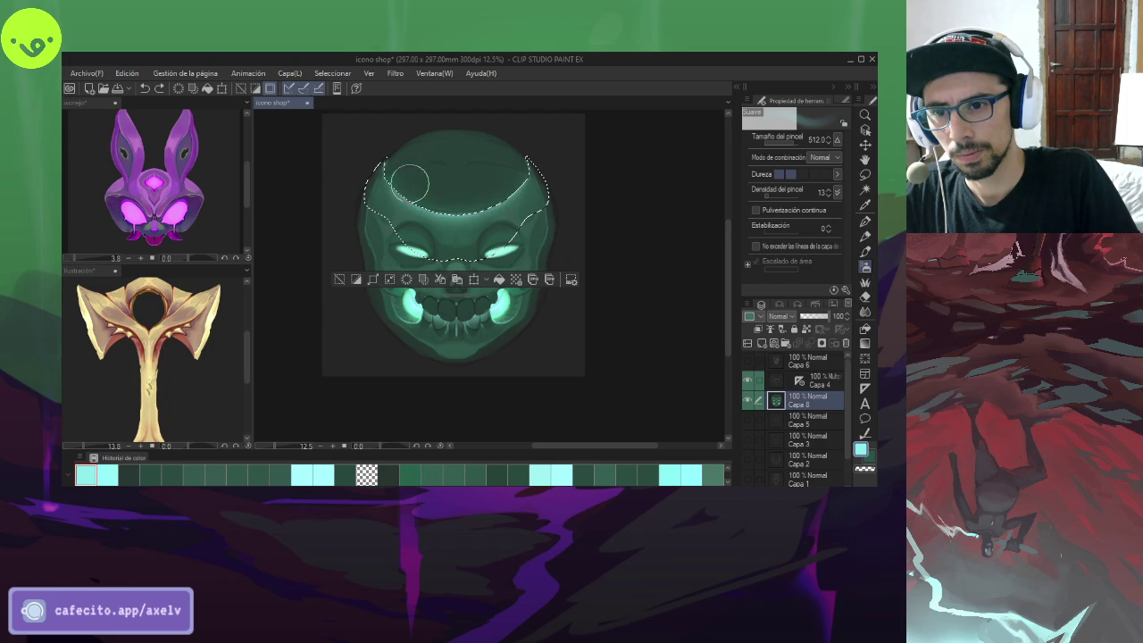
left_click(340, 280)
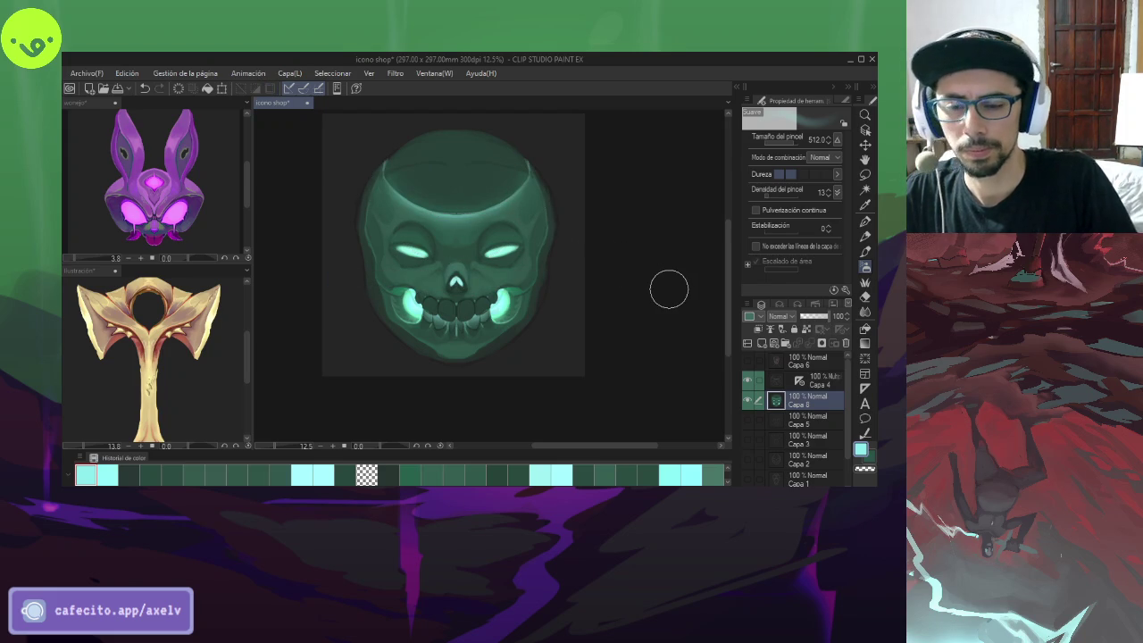
- Centre the skull icon in the view and zoom in on it
scroll(669, 273, "down", 3)
scroll(544, 288, "up", 1)
left_click_drag(730, 310, 667, 253)
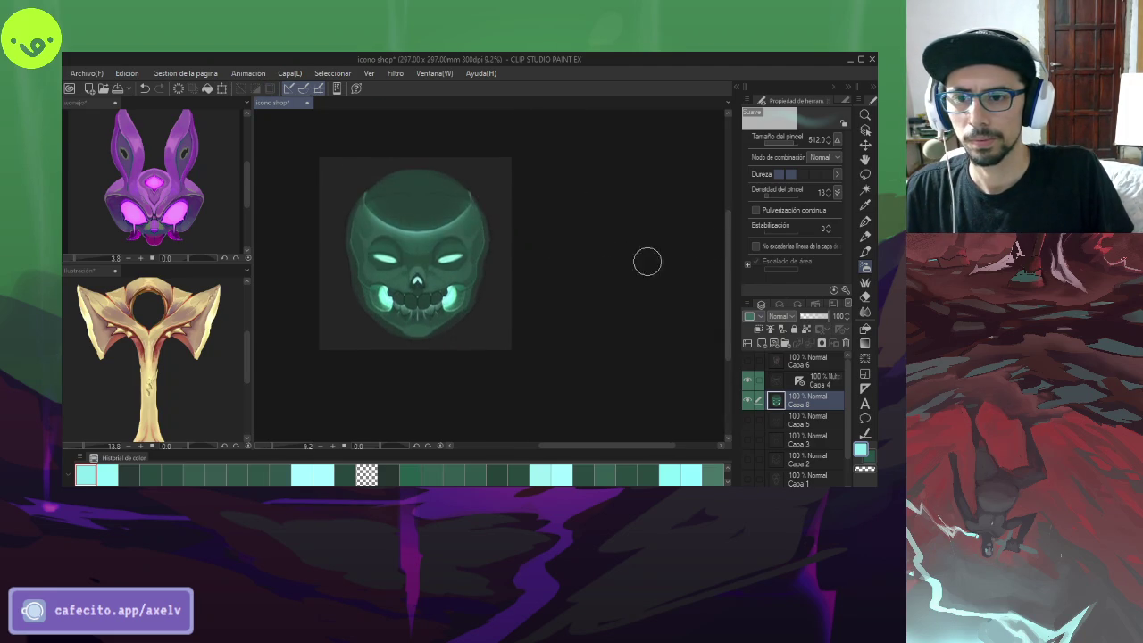
scroll(431, 294, "down", 2)
scroll(431, 295, "up", 1)
scroll(431, 295, "up", 1)
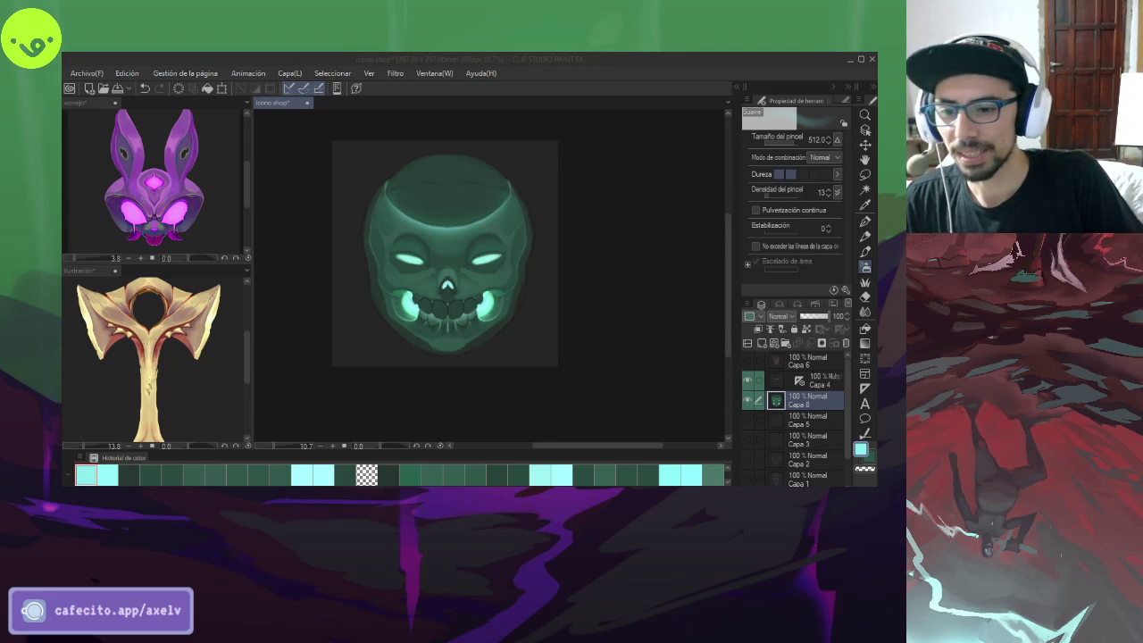
key("ctrl+plus")
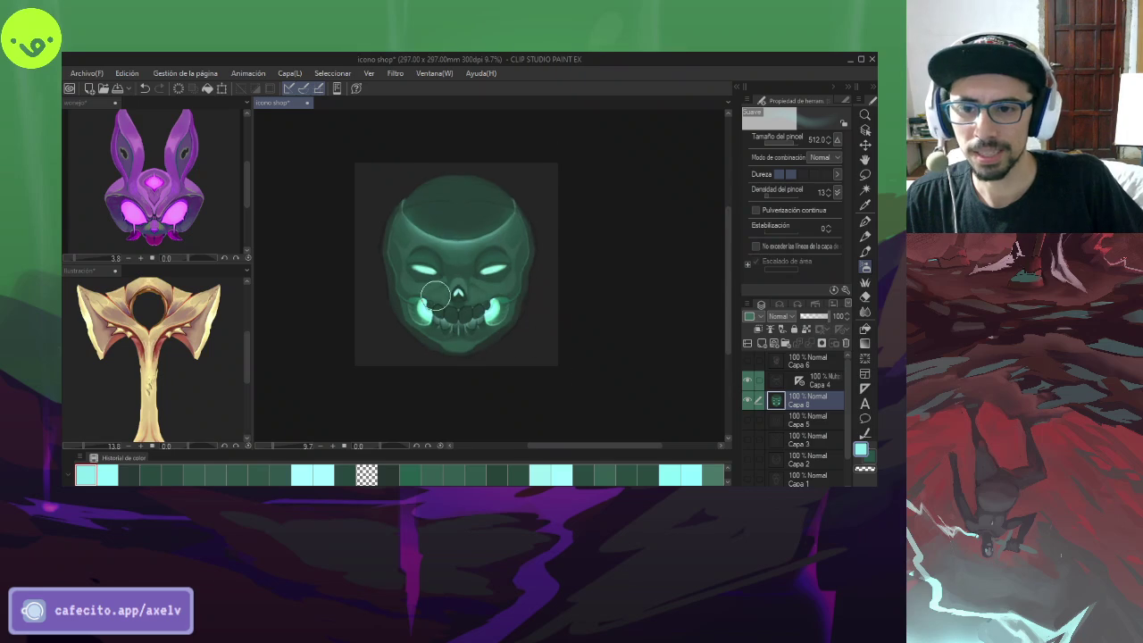
- Set up a larger Pen with a recent colour on Multiply layer Capa 4, then switch windows
left_click(864, 221)
left_click_drag(550, 321, 558, 328)
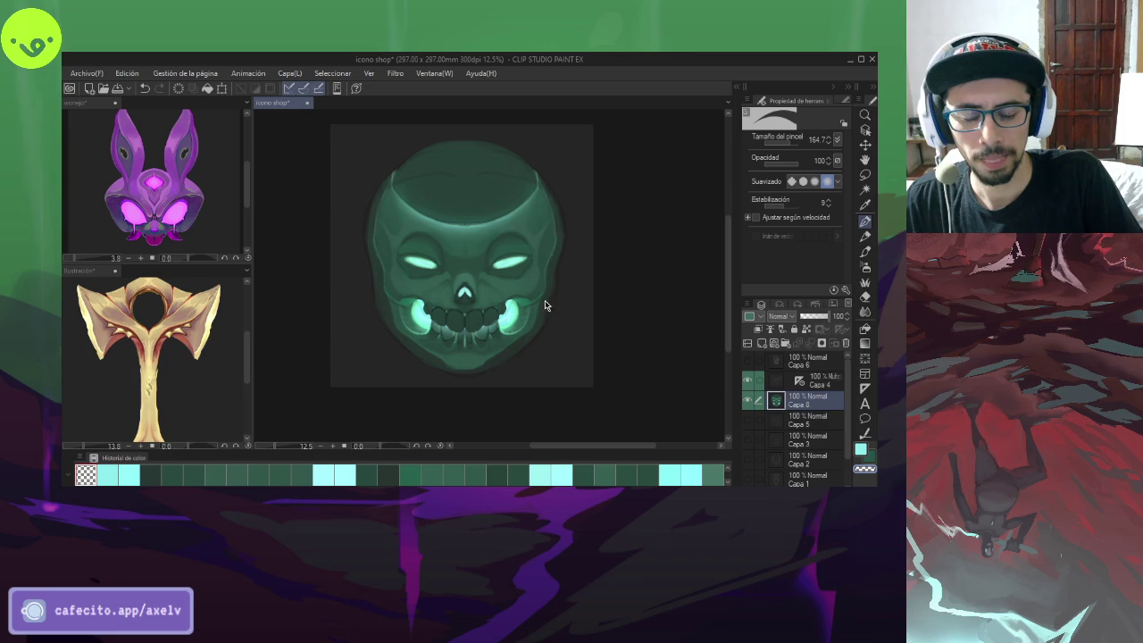
left_click(817, 380)
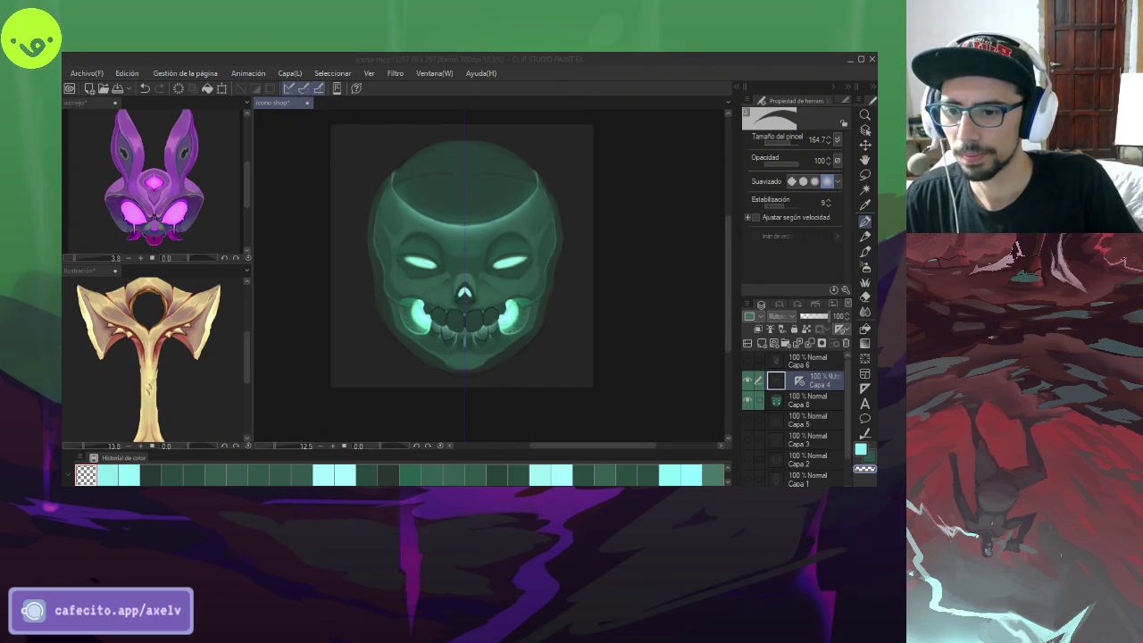
left_click(474, 470)
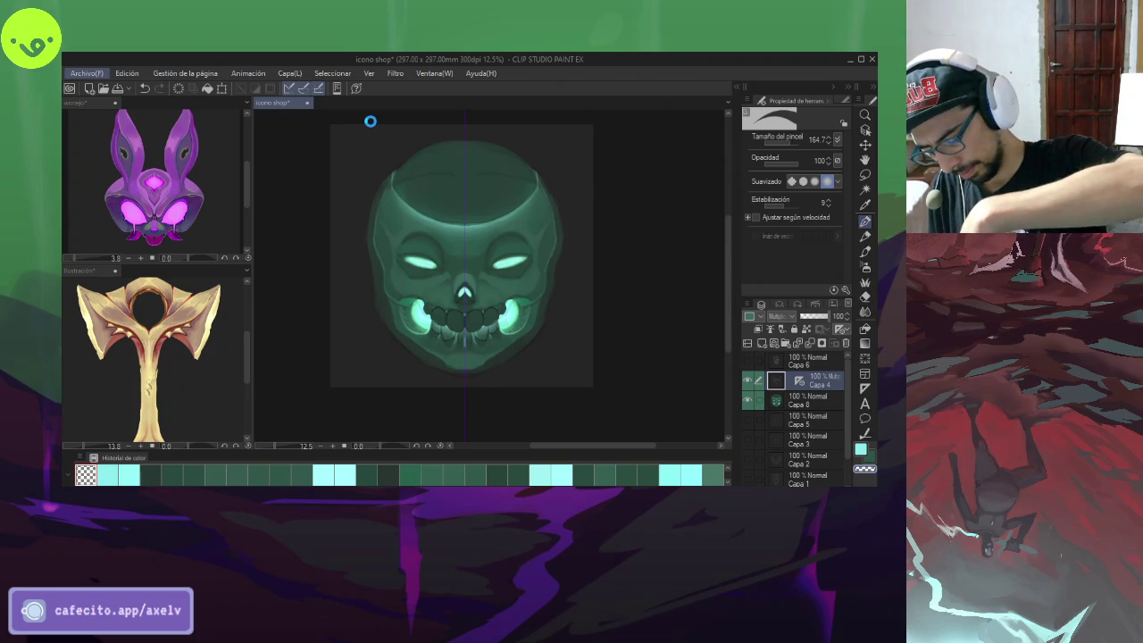
key("alt+Tab")
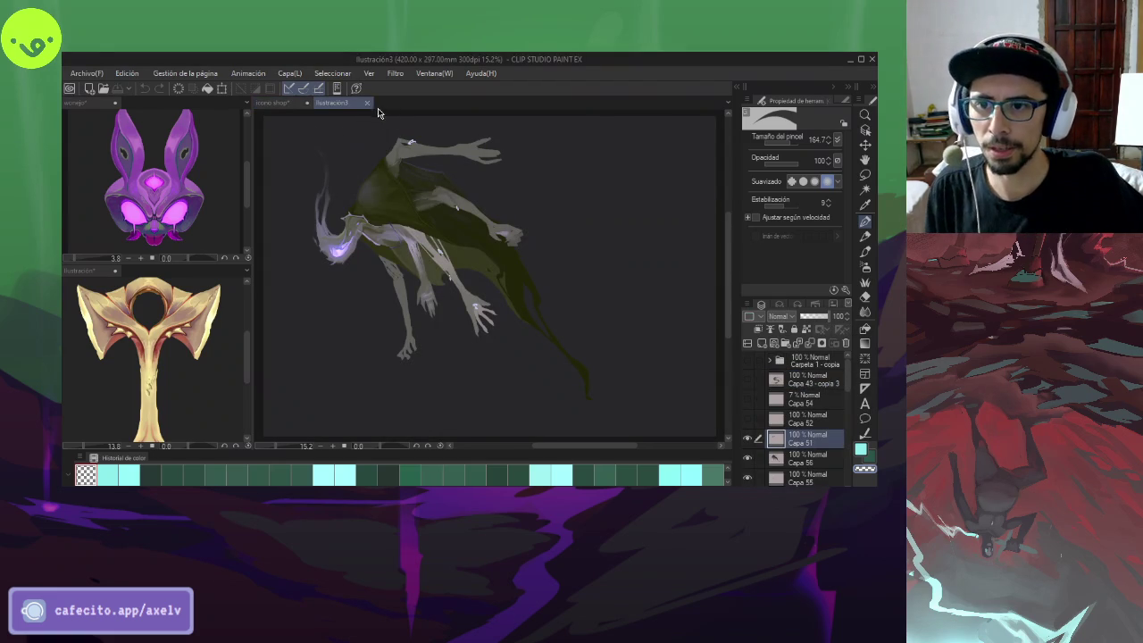
- Close the Ilustración3 tab to return to the icono shop canvas
left_click(370, 107)
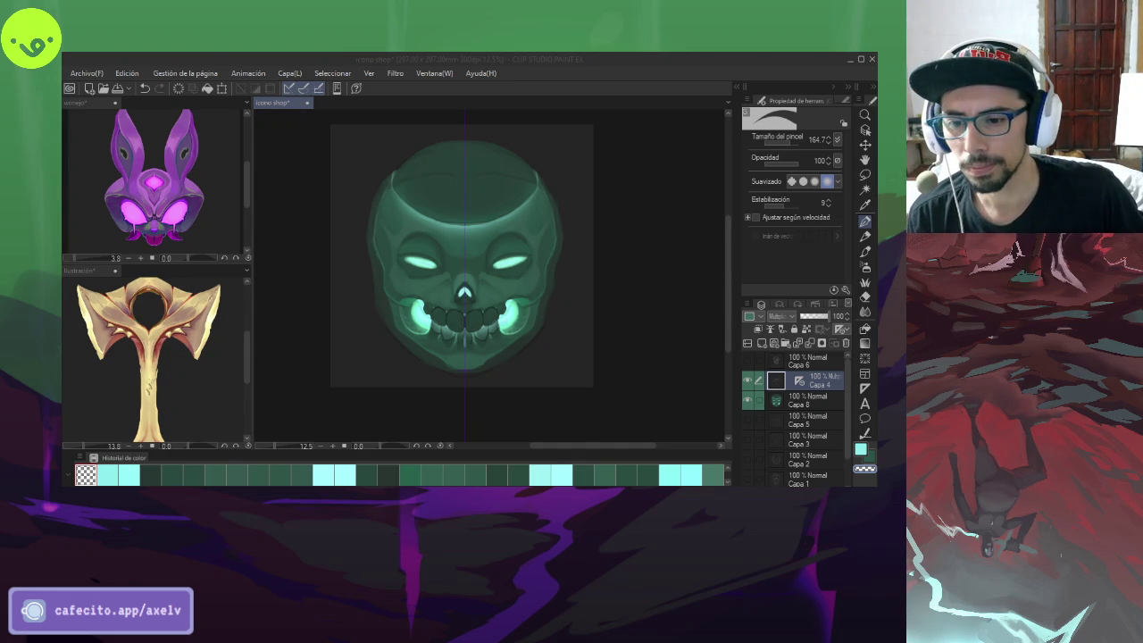
- Switch back to Clip Studio and begin opening Recurso 3.png from the Archivo menu
key("alt+Tab")
key("alt")
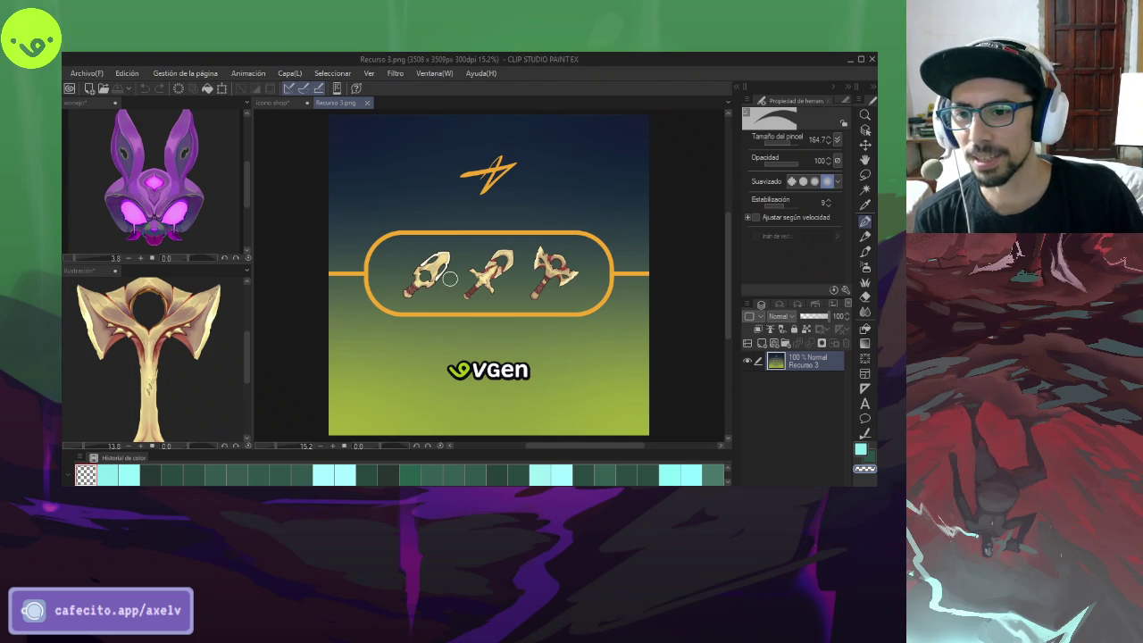
- Zoom into the banner's sword sketch, pan to the axe, then activate the Ilustración document
scroll(497, 282, "up", 1)
scroll(497, 282, "up", 1)
scroll(494, 278, "up", 1)
scroll(491, 275, "up", 1)
scroll(487, 269, "up", 1)
scroll(483, 264, "up", 1)
scroll(483, 268, "up", 1)
scroll(483, 271, "up", 1)
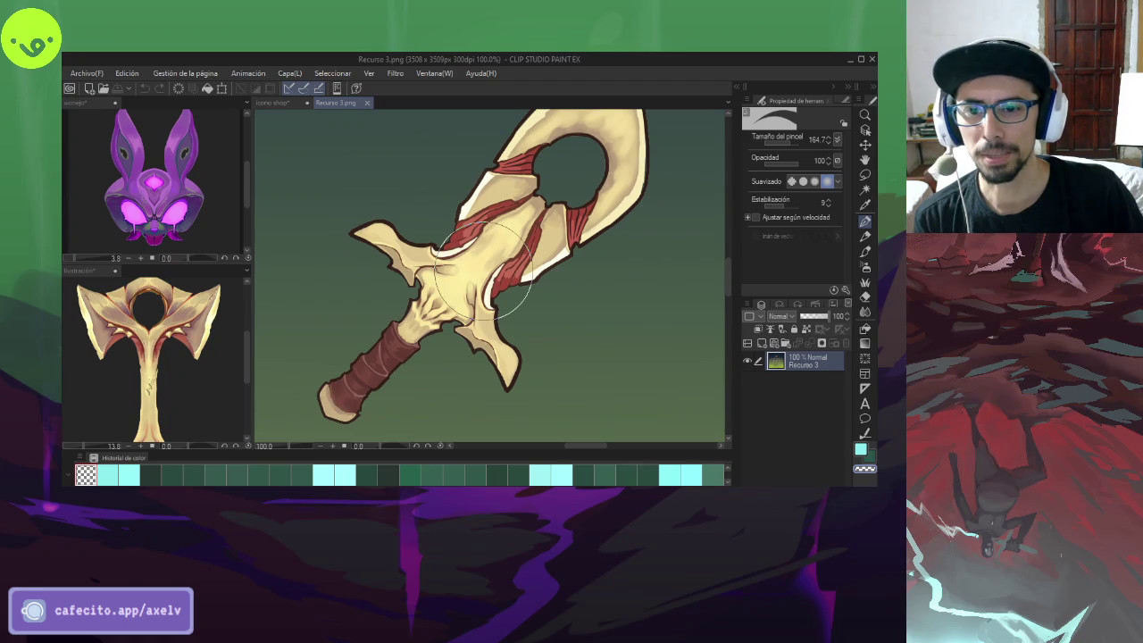
scroll(483, 266, "down", 1)
scroll(510, 286, "down", 1)
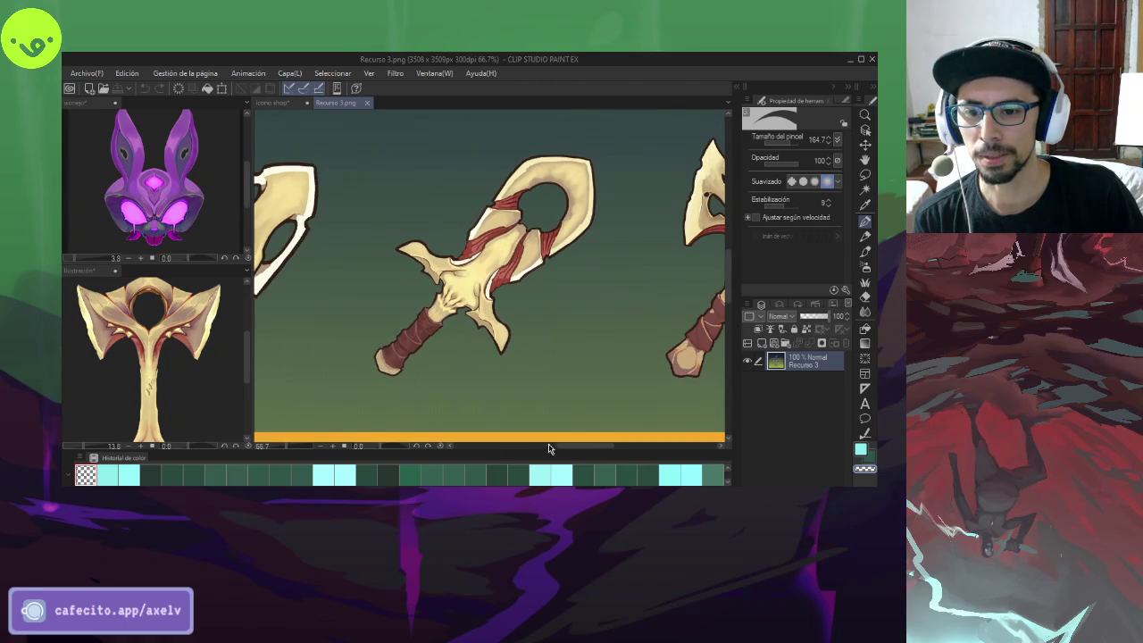
mouse_move(572, 444)
left_mouse_down()
mouse_move(534, 446)
mouse_move(604, 446)
left_mouse_up()
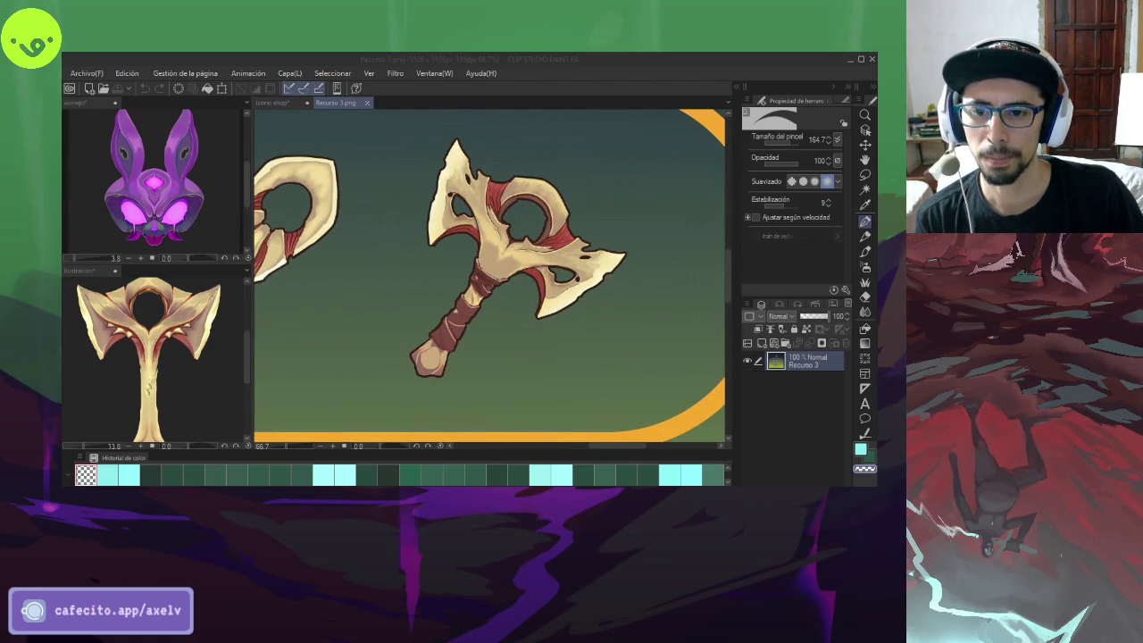
left_click(215, 344)
- Undo the last three edits to the bone cross artwork
key("ctrl+z")
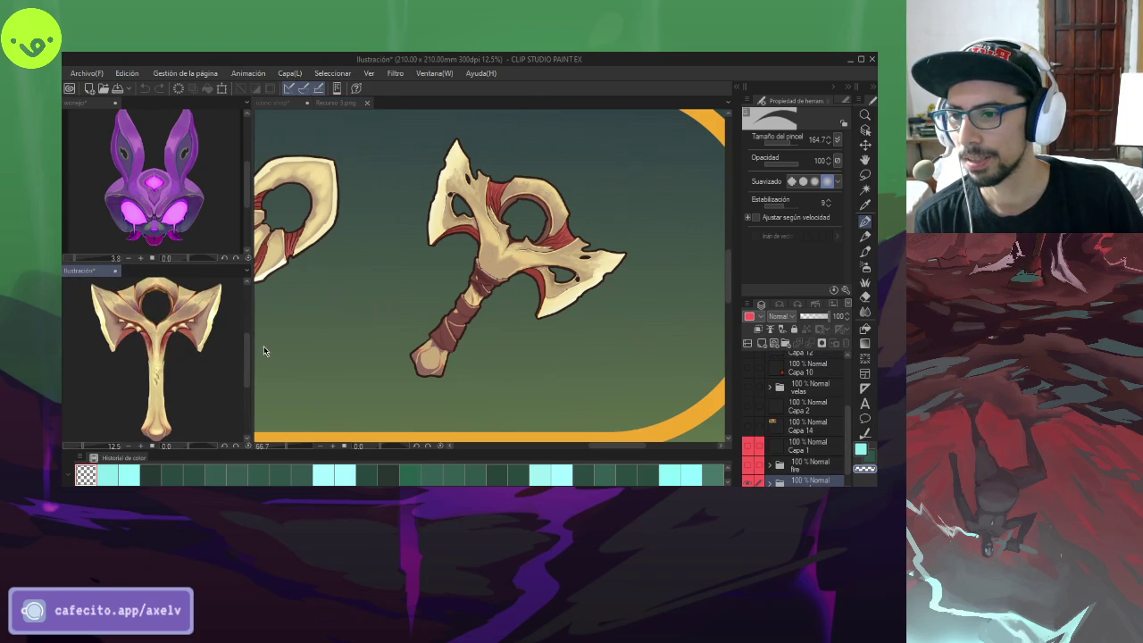
key("ctrl+z")
key("ctrl+z")
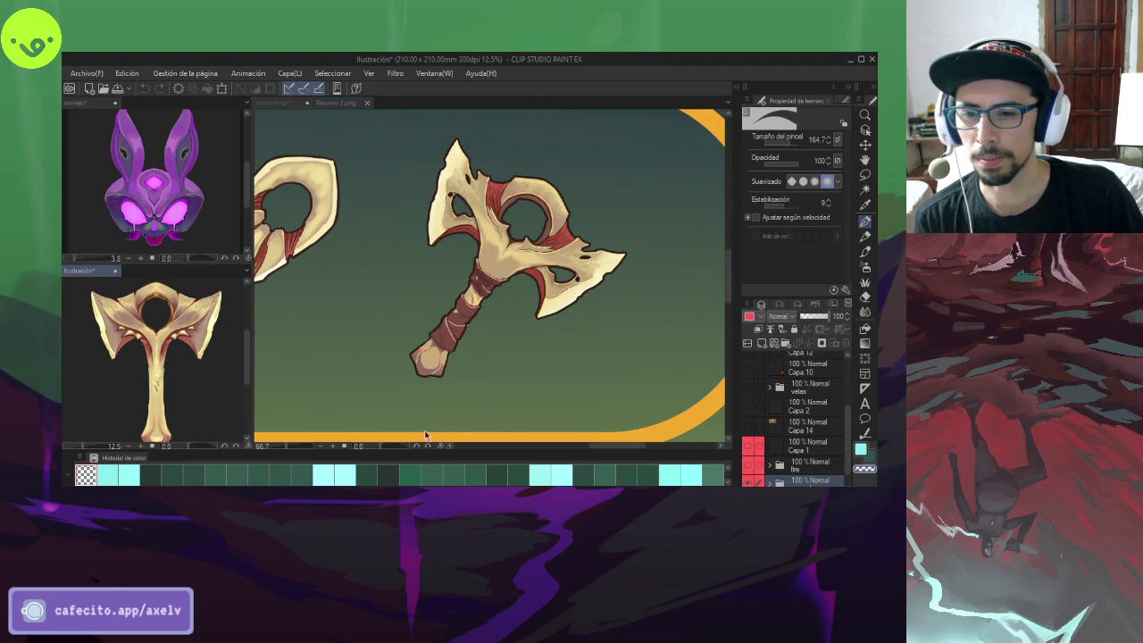
key("ctrl+z")
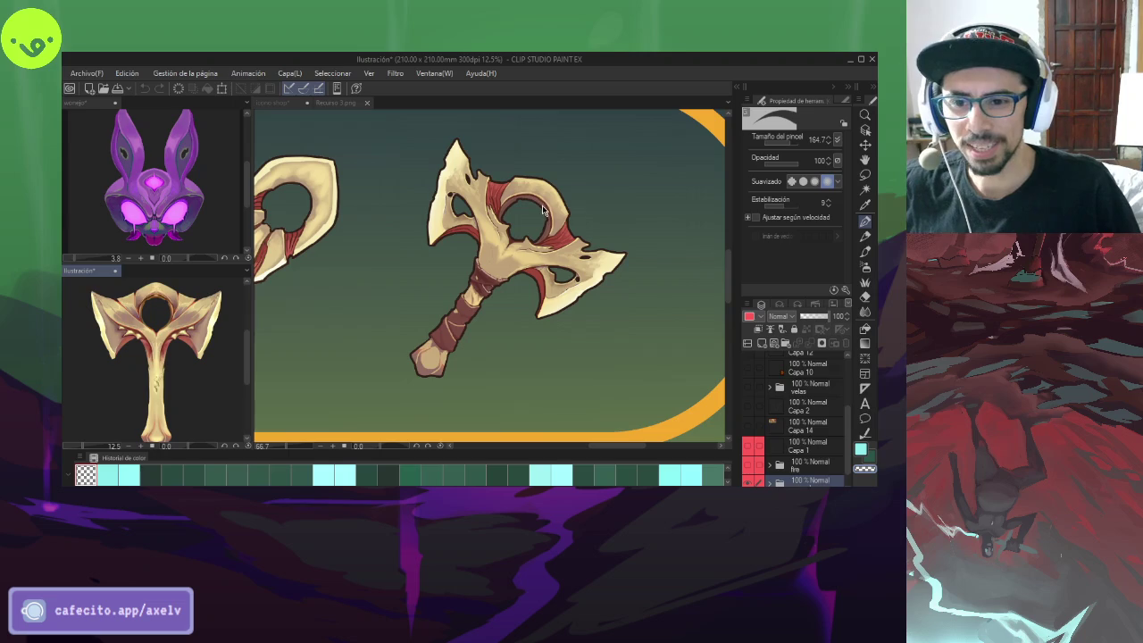
- Scroll down the view to look over the Recurso 3.png VGen banner
scroll(639, 218, "down", 4)
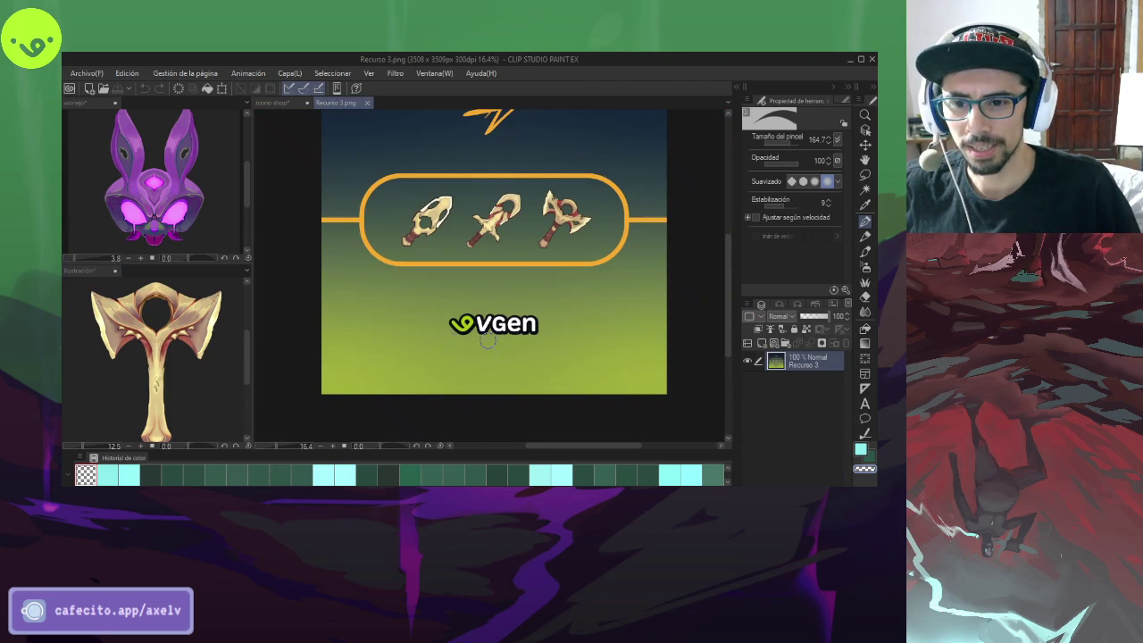
scroll(493, 309, "down", 3)
scroll(482, 357, "down", 1)
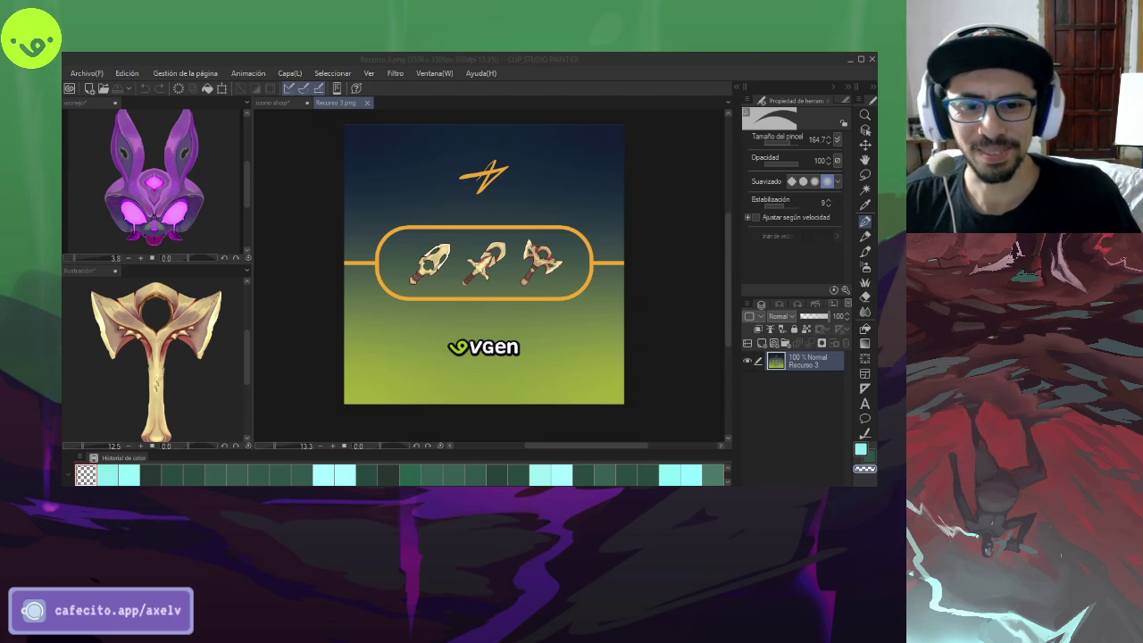
- Bring Clip Studio Paint back to the front on the 'icono shop' skull document
key("alt+Tab")
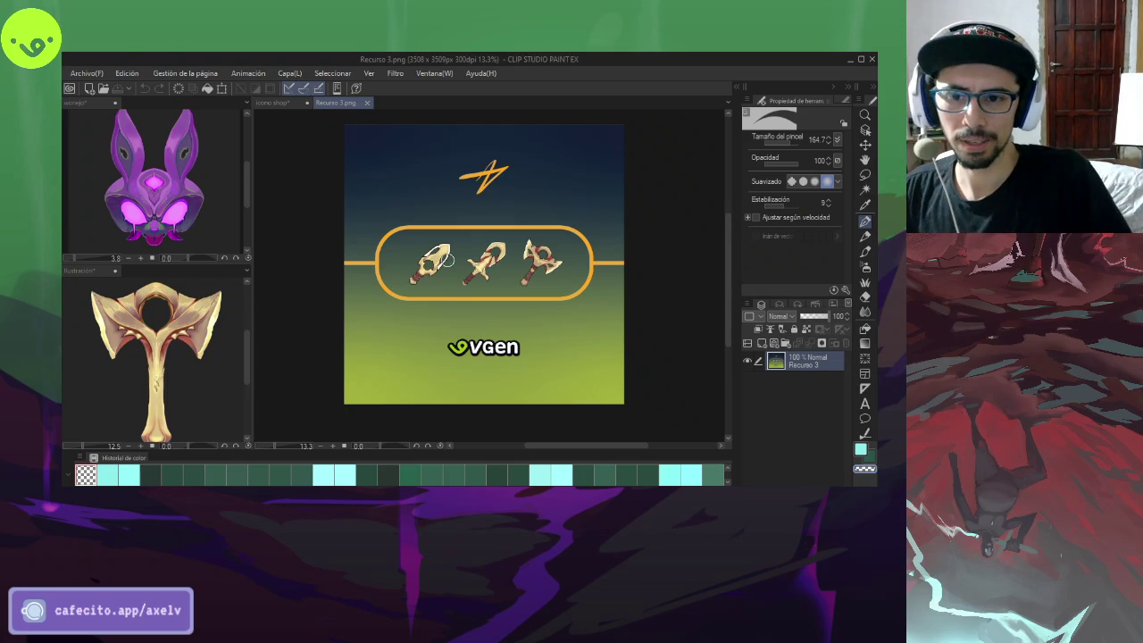
left_click(296, 105)
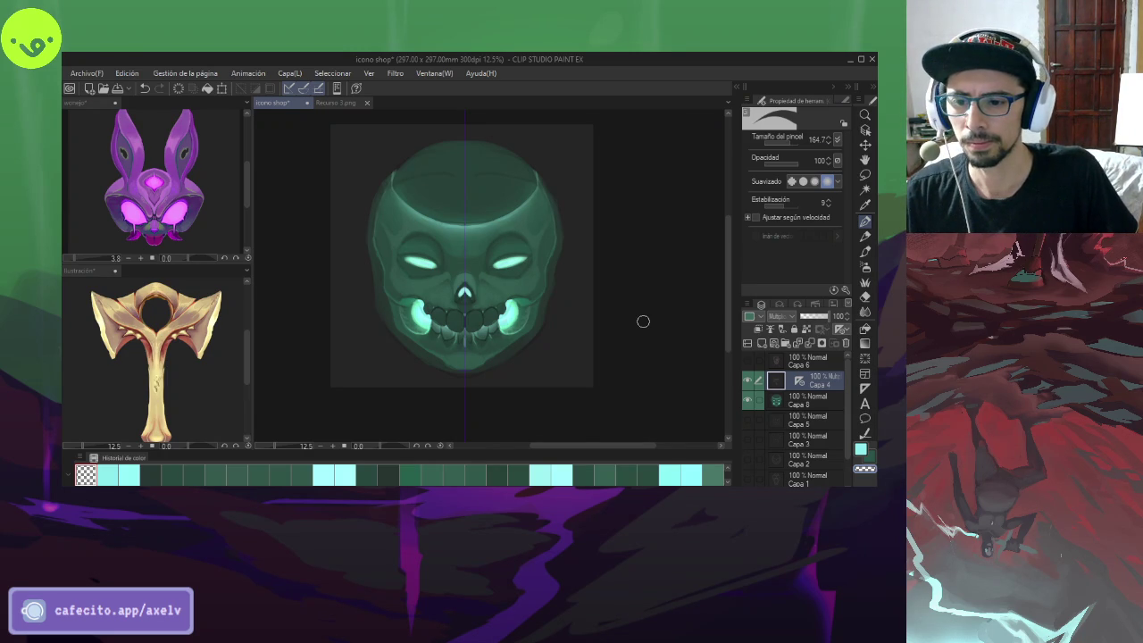
- Save 'icono shop', then switch to the VGen profile and scroll to its commissions
key("ctrl+s")
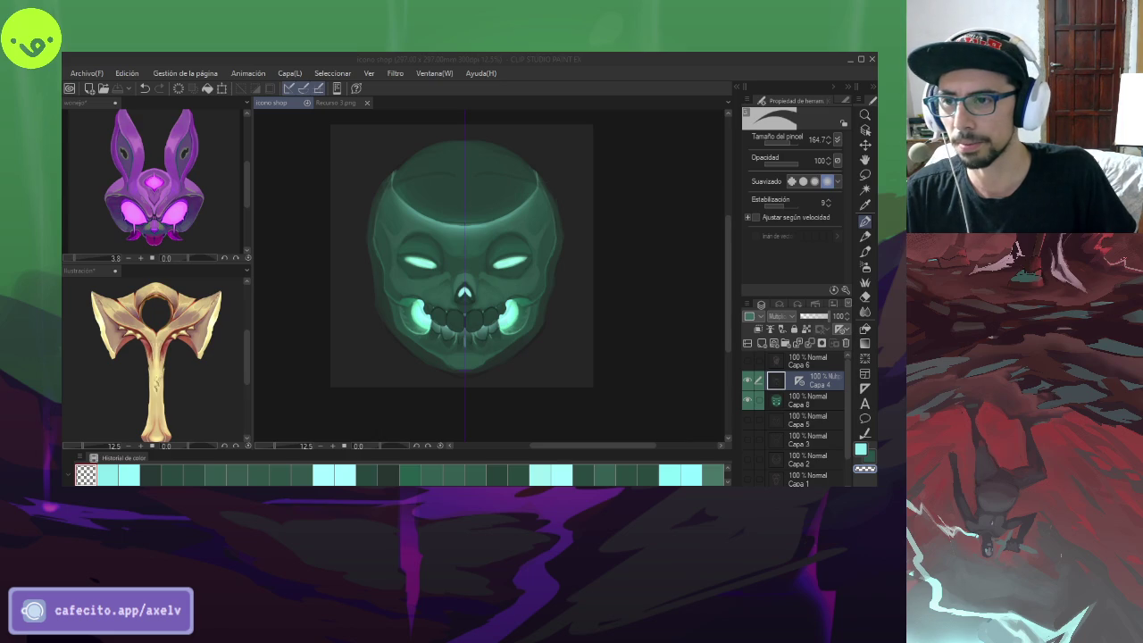
key("alt+Tab")
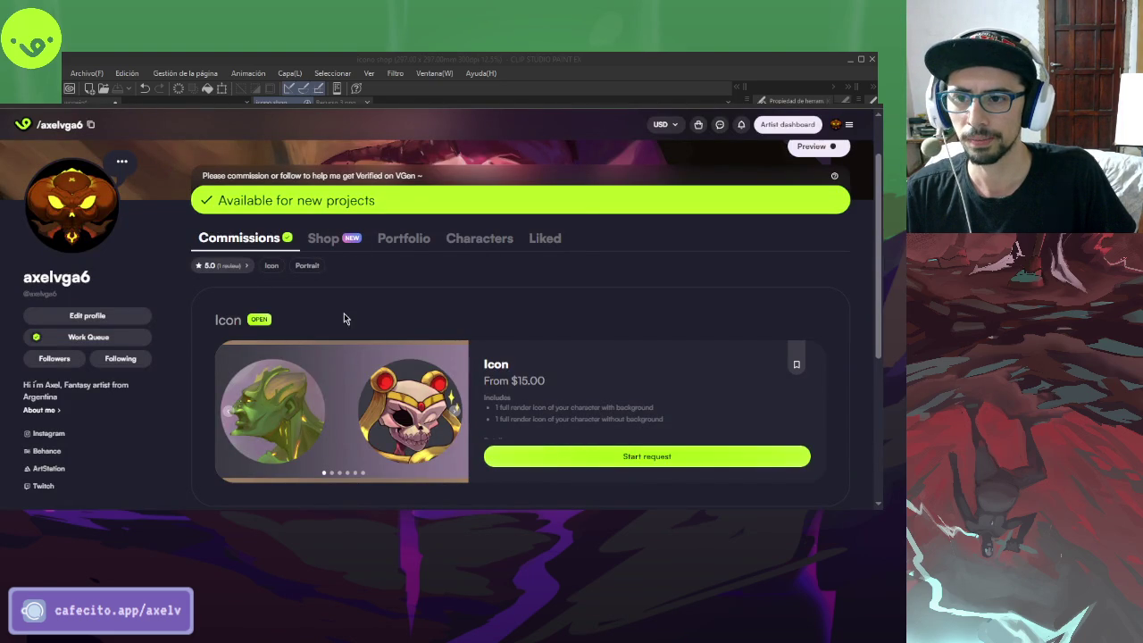
scroll(652, 313, "down", 3)
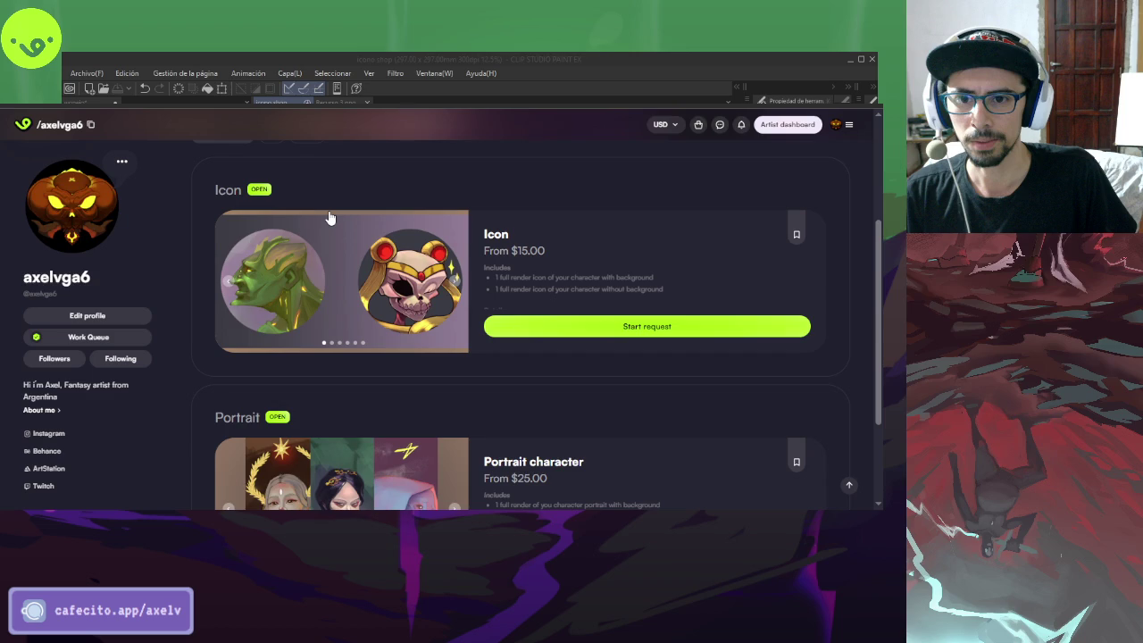
- Browse the Icon gallery and step through six Portrait commission examples
left_click(456, 282)
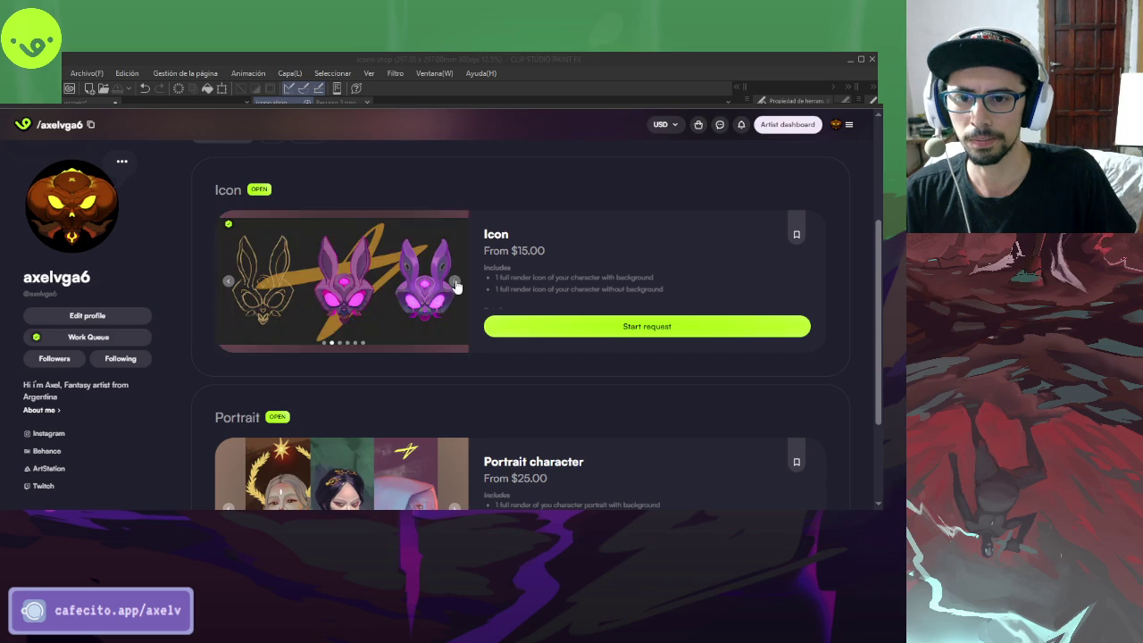
scroll(456, 282, "down", 2)
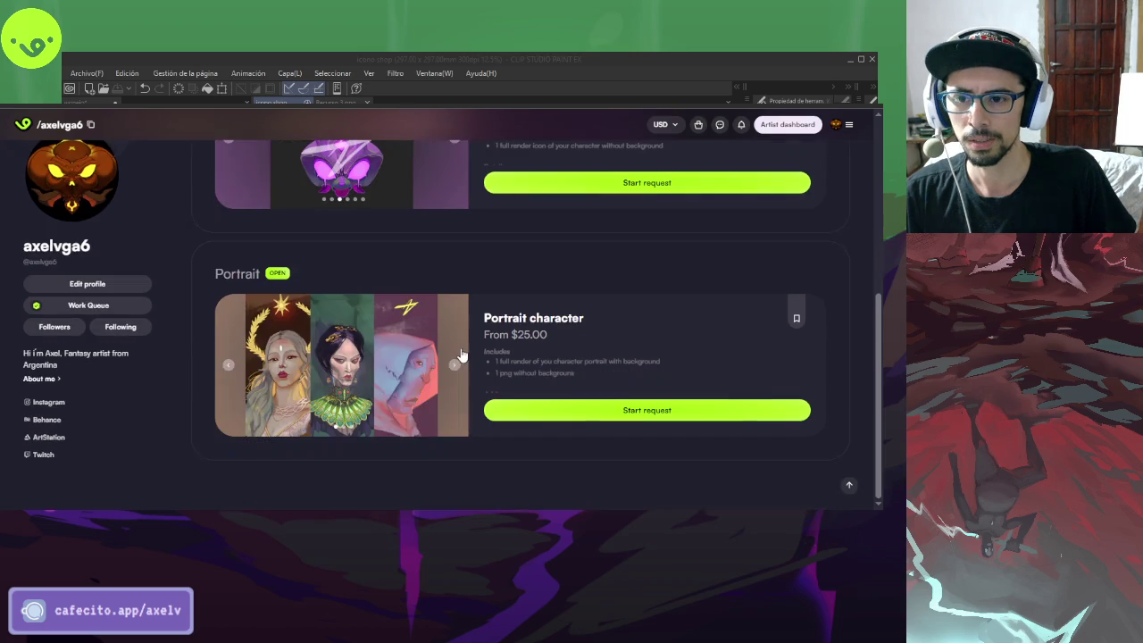
left_click(455, 366)
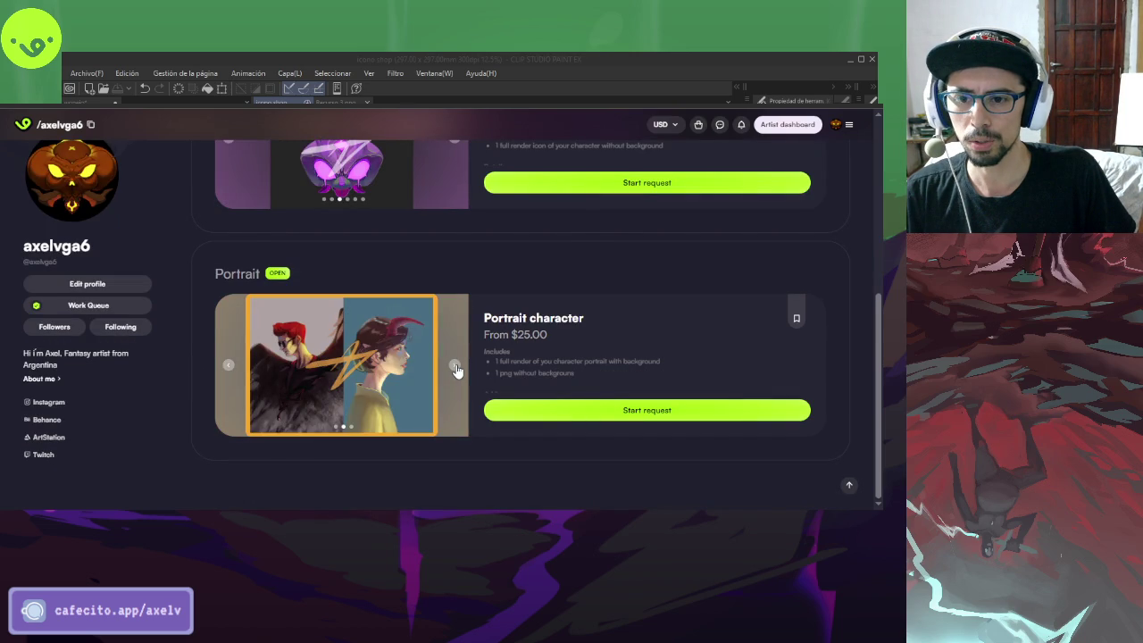
left_click(456, 368)
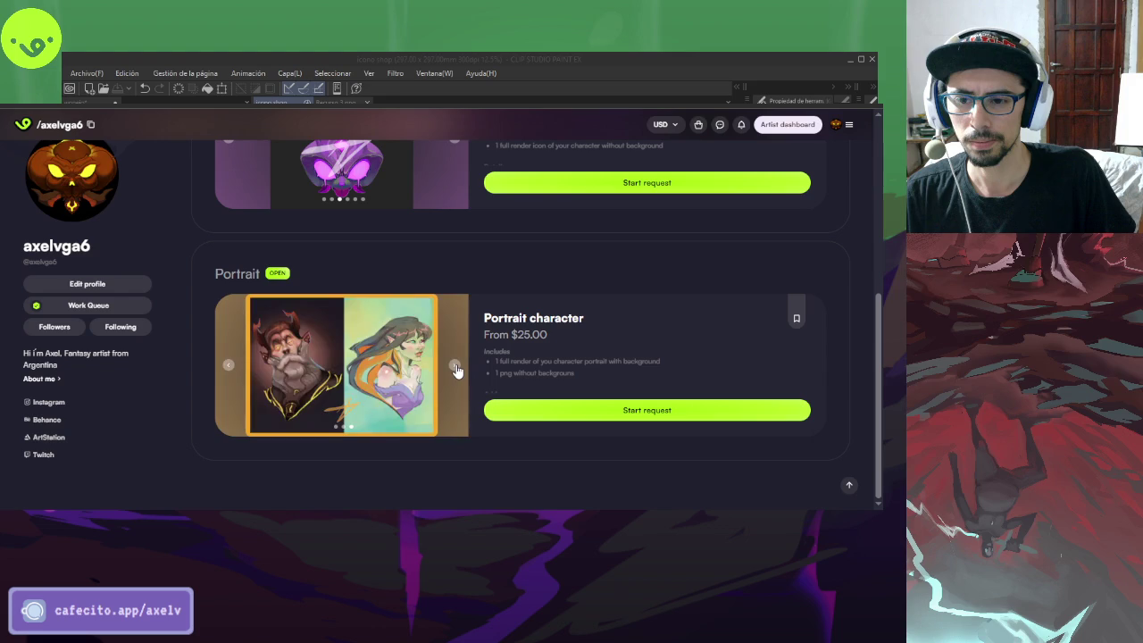
left_click(455, 368)
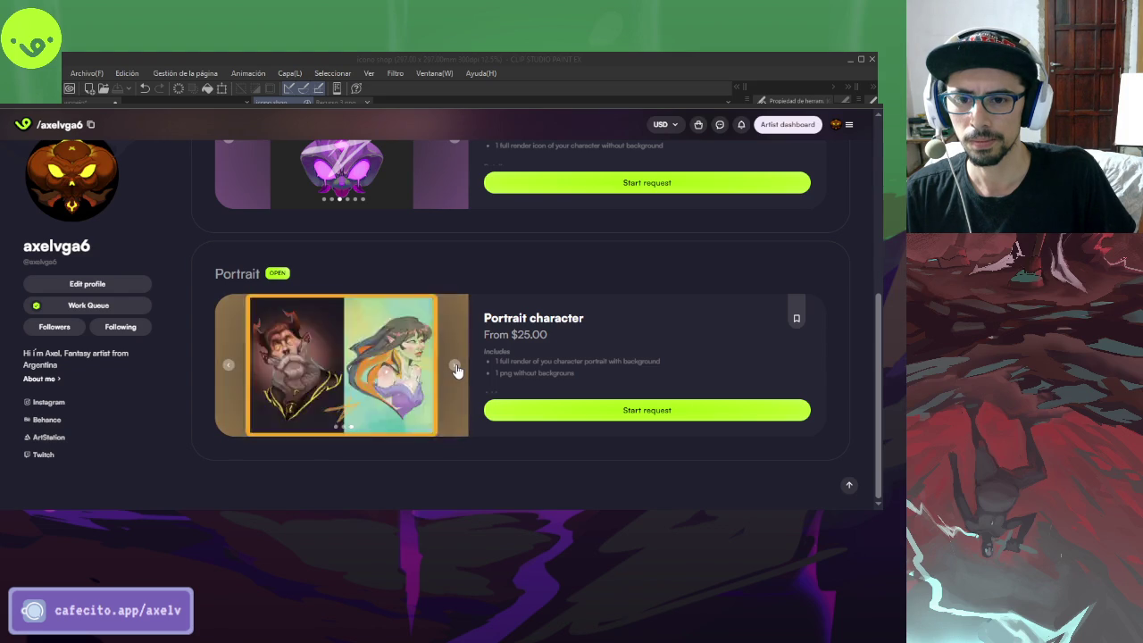
left_click(455, 368)
left_click(456, 368)
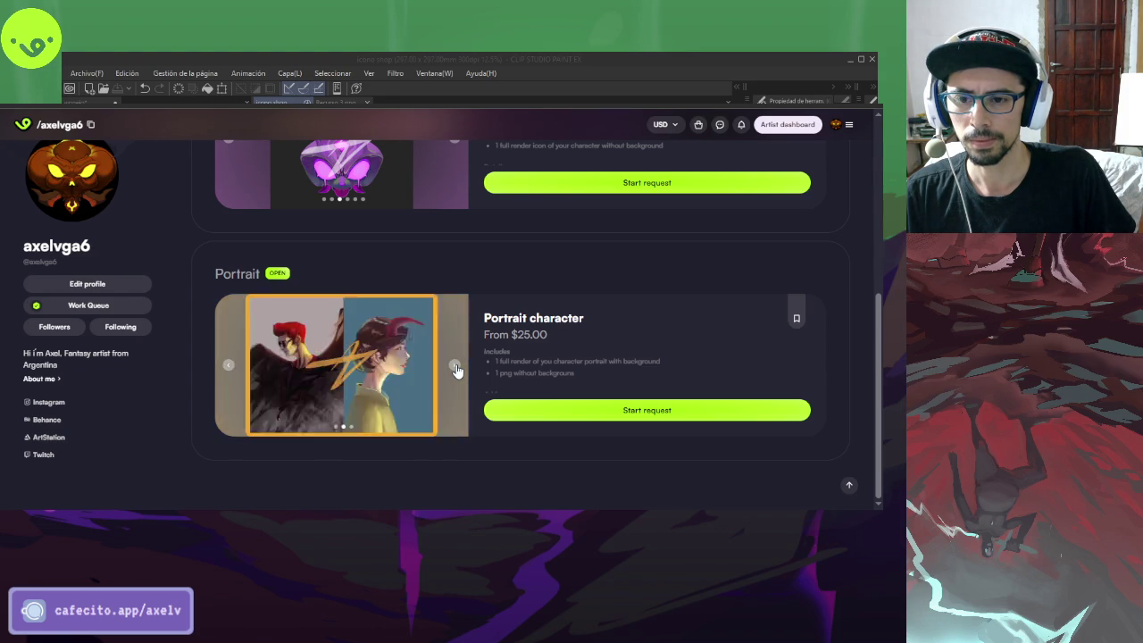
left_click(456, 367)
- Cycle through the Icon commission examples back to the bunny icon
scroll(457, 370, "up", 3)
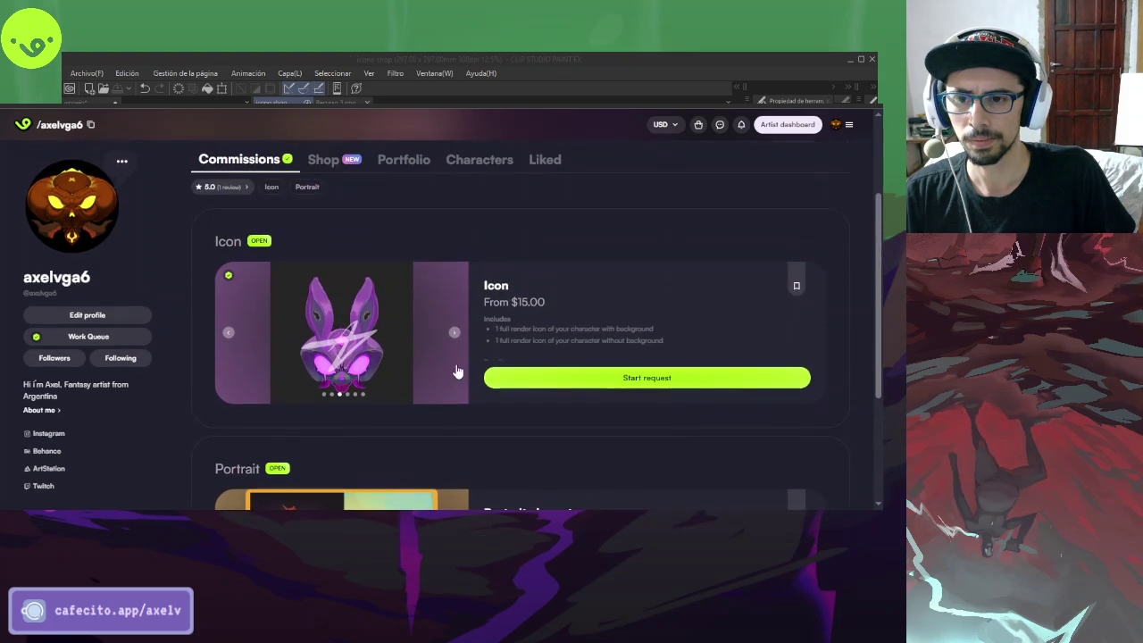
left_click(456, 335)
left_click(455, 336)
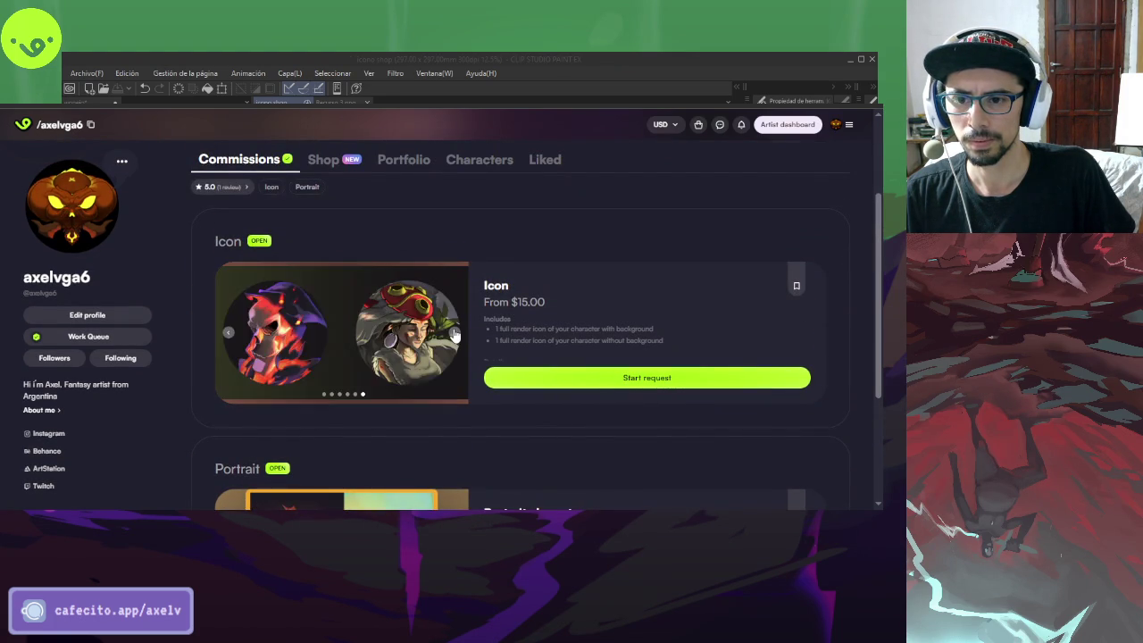
left_click(455, 336)
scroll(429, 330, "down", 2)
scroll(369, 303, "up", 4)
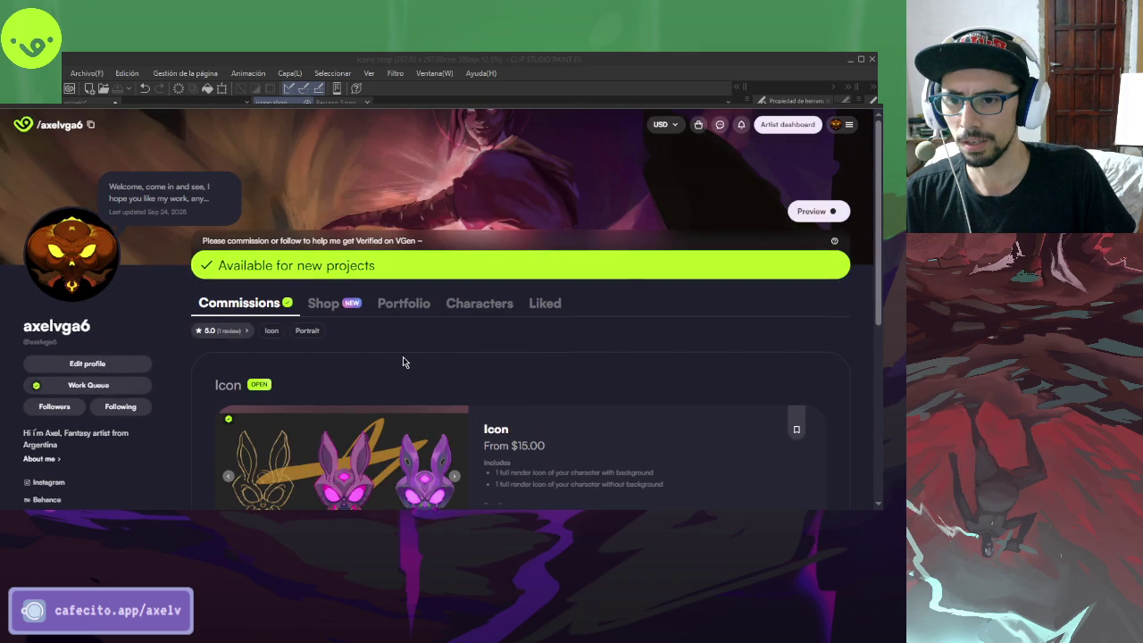
scroll(336, 334, "down", 1)
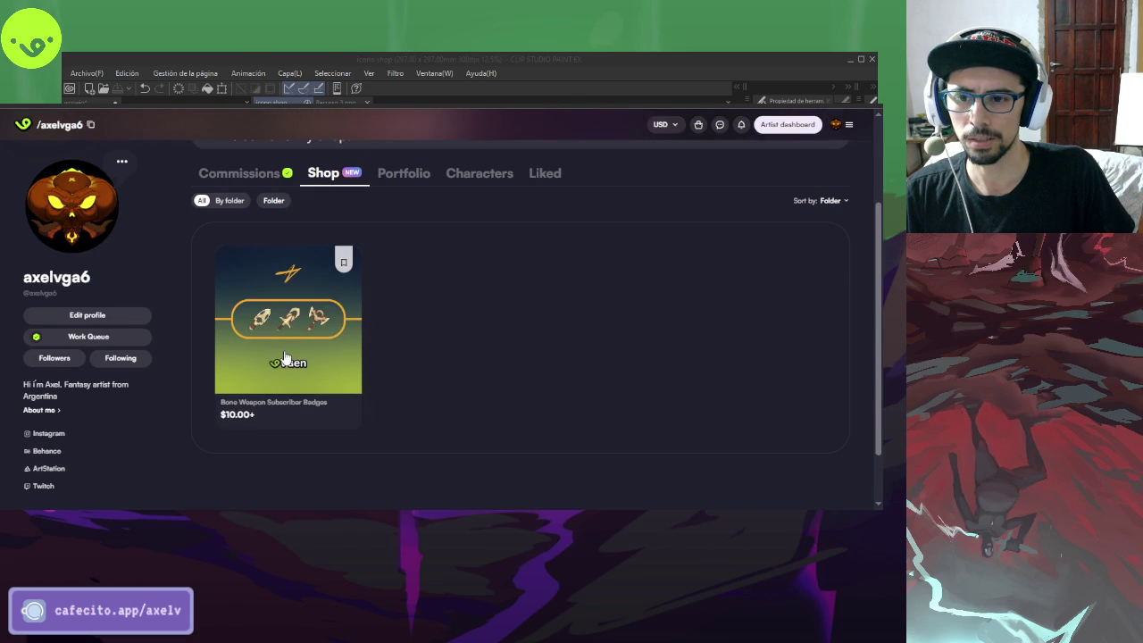
- Open the Portfolio tab and scroll up and down through the artwork grid
left_click(417, 177)
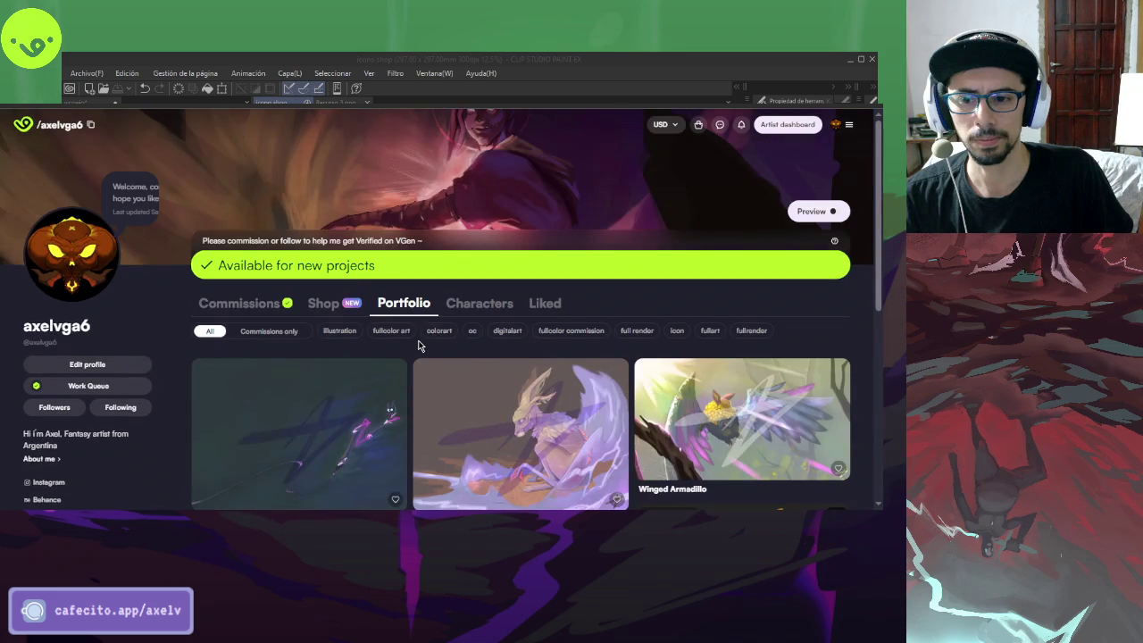
scroll(418, 346, "down", 2)
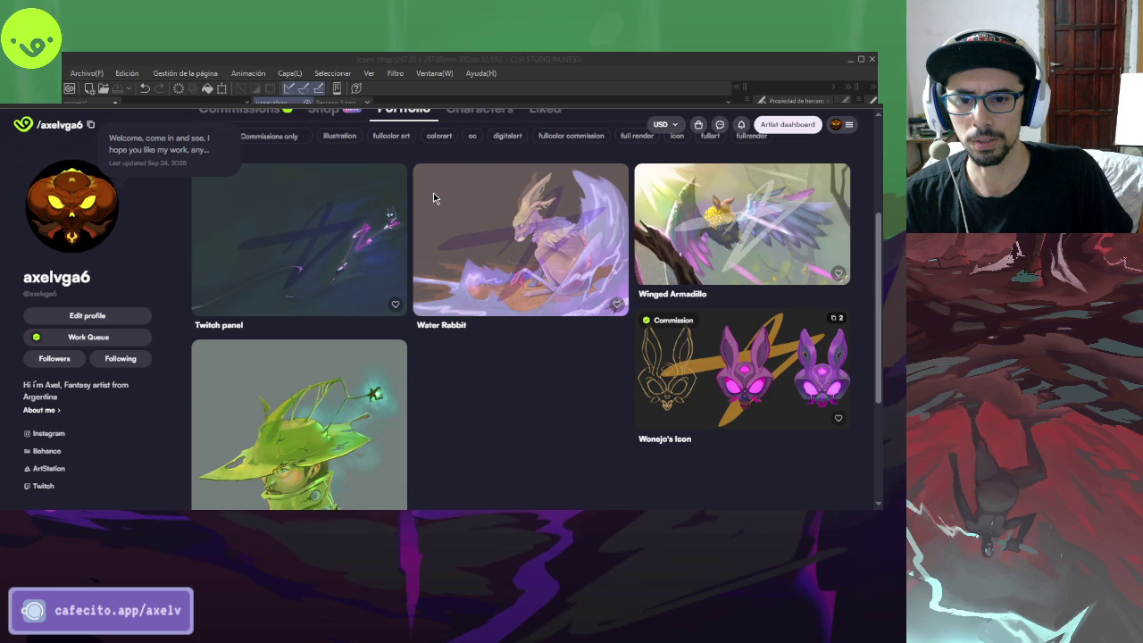
scroll(433, 198, "up", 1)
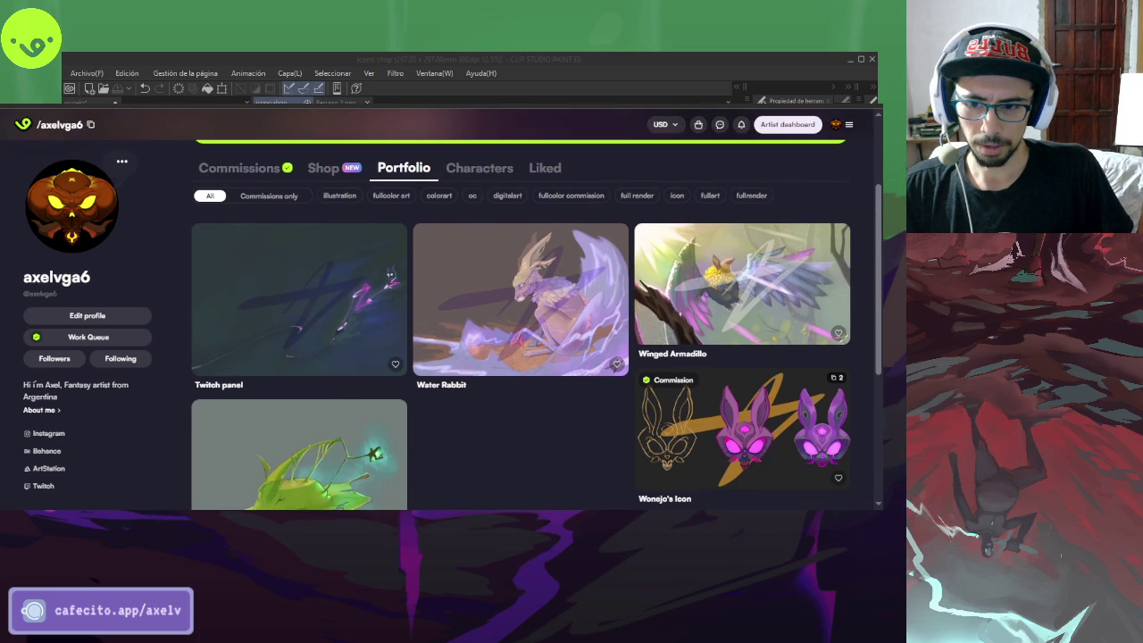
scroll(348, 385, "down", 2)
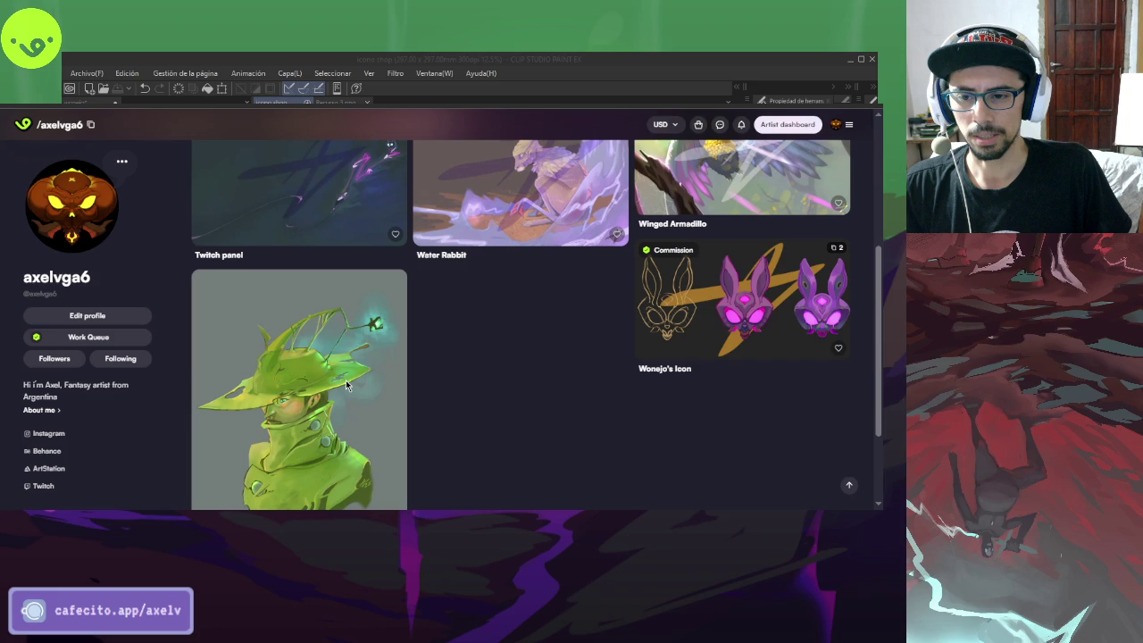
scroll(347, 385, "up", 3)
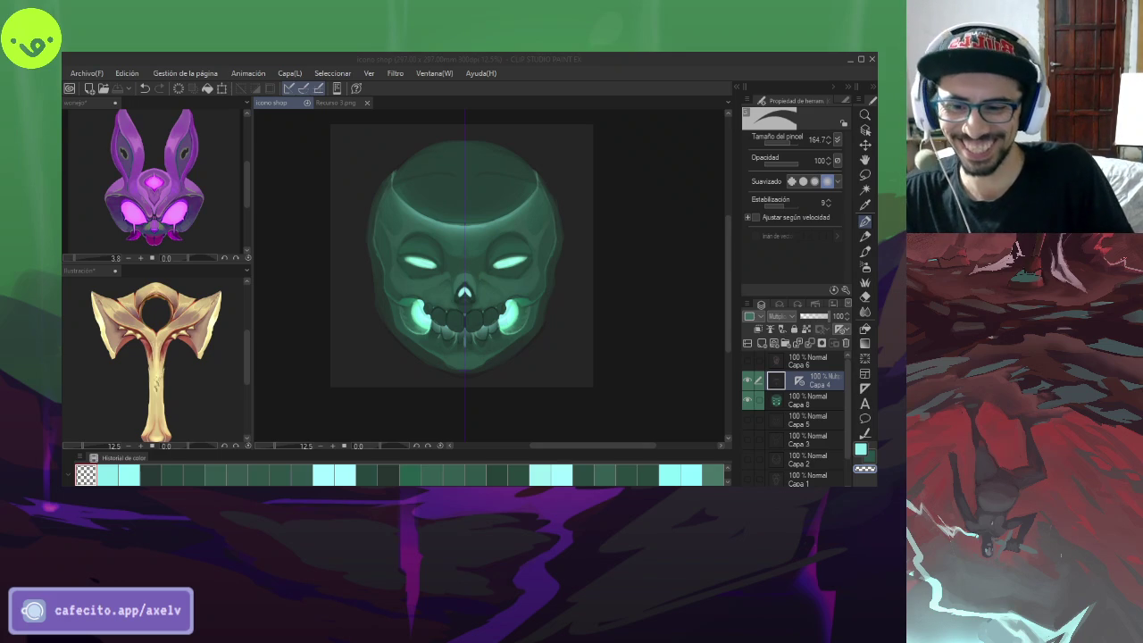
- Repaint the shading across the skull top with a large dark green brush
left_click(695, 229)
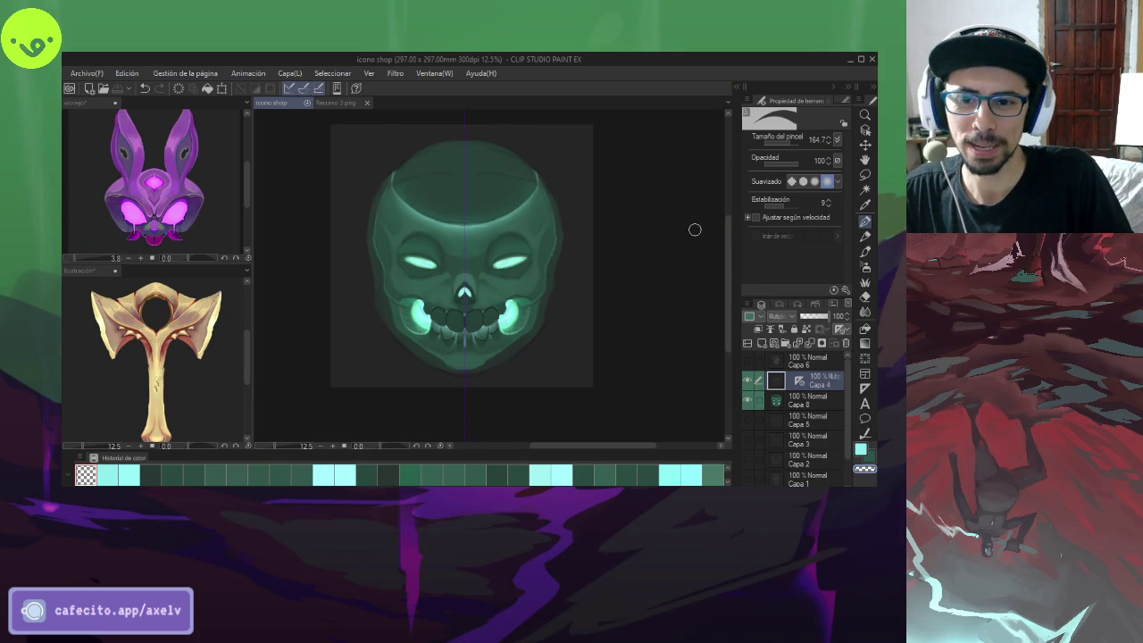
key("b")
left_click(505, 185, "alt")
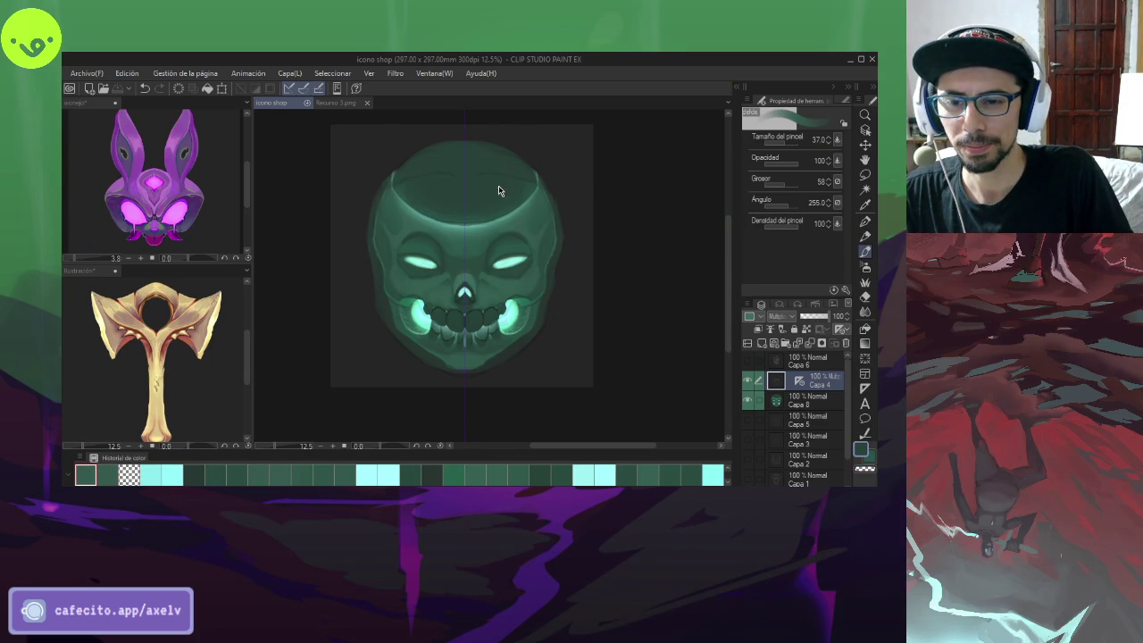
left_click(502, 196, "alt")
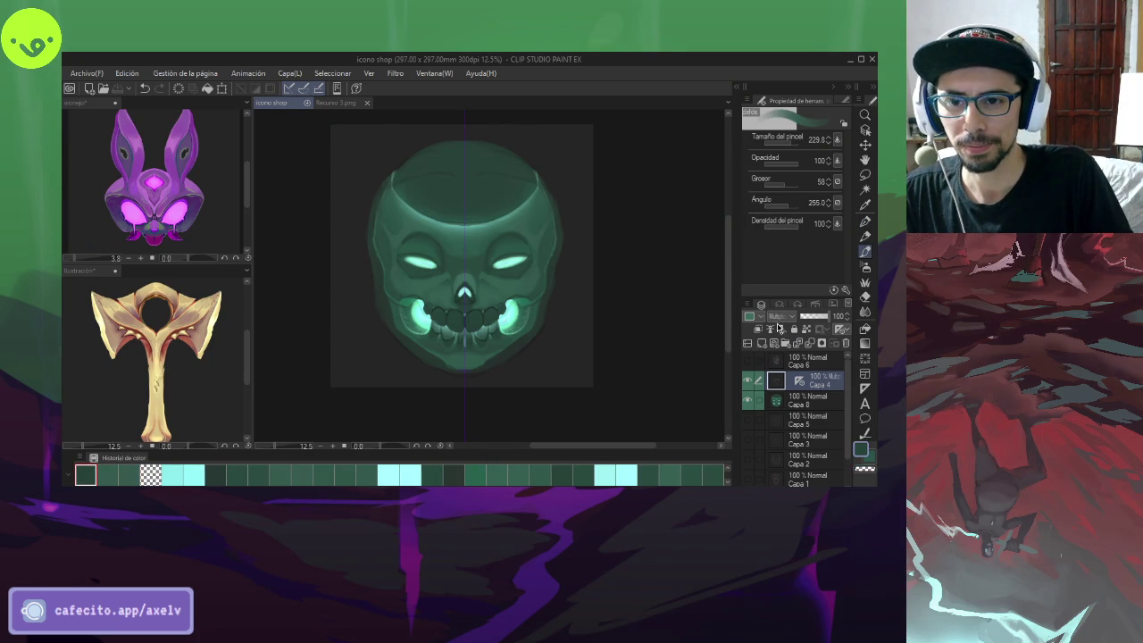
left_click(864, 224)
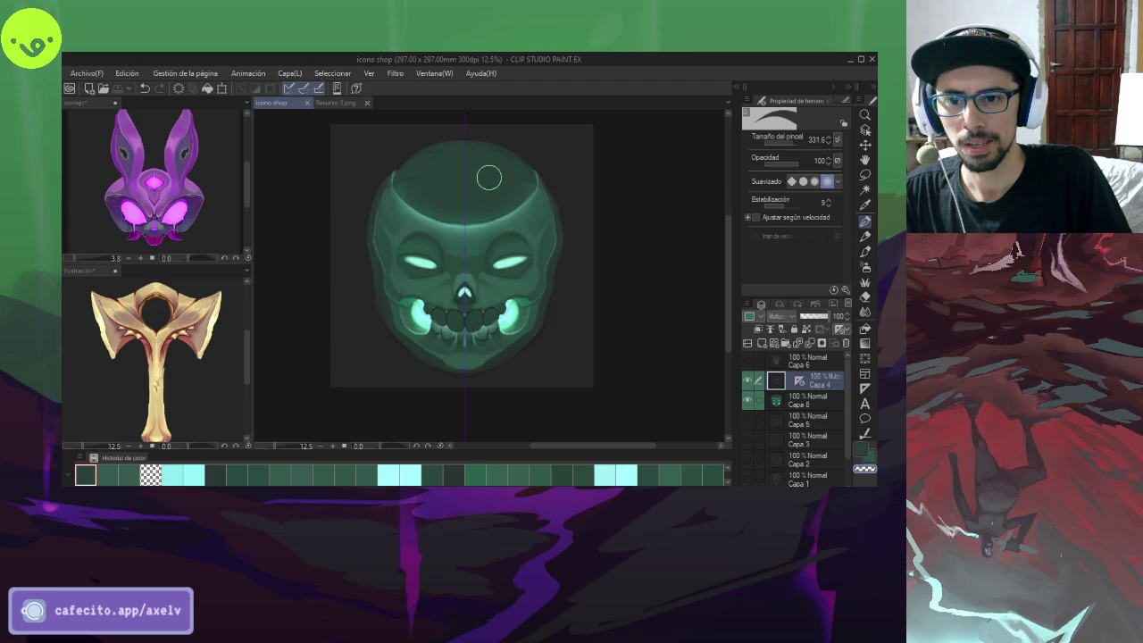
left_click_drag(523, 186, 524, 182)
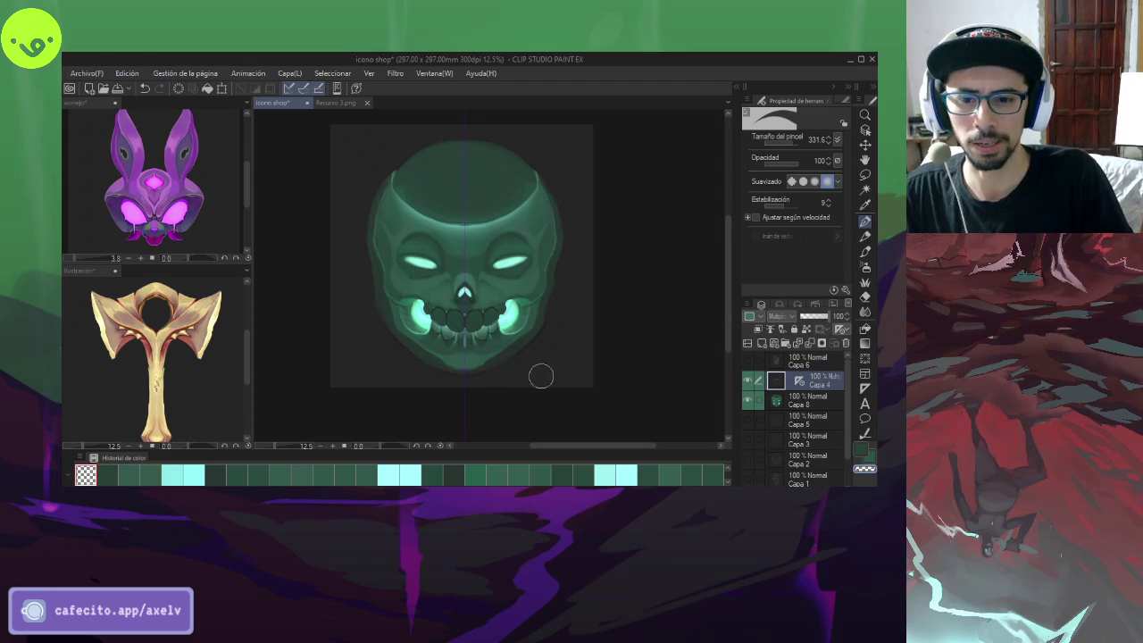
- Dab a small cyan glow by the right mouth corner with a size-60 brush
left_click(511, 261, "alt")
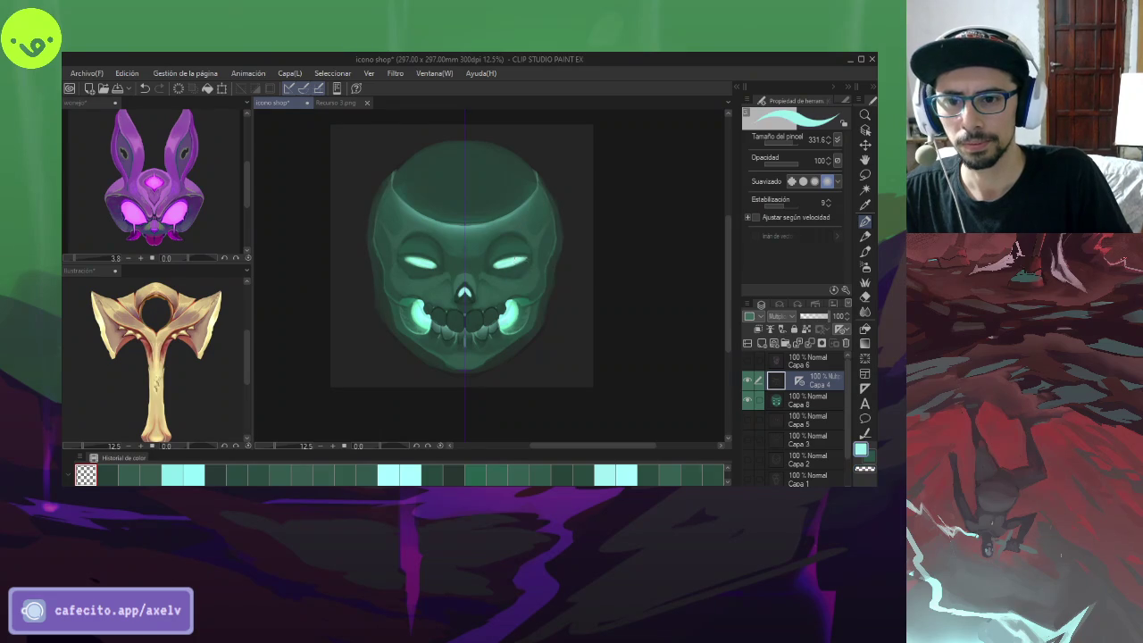
left_click_drag(516, 294, 513, 286)
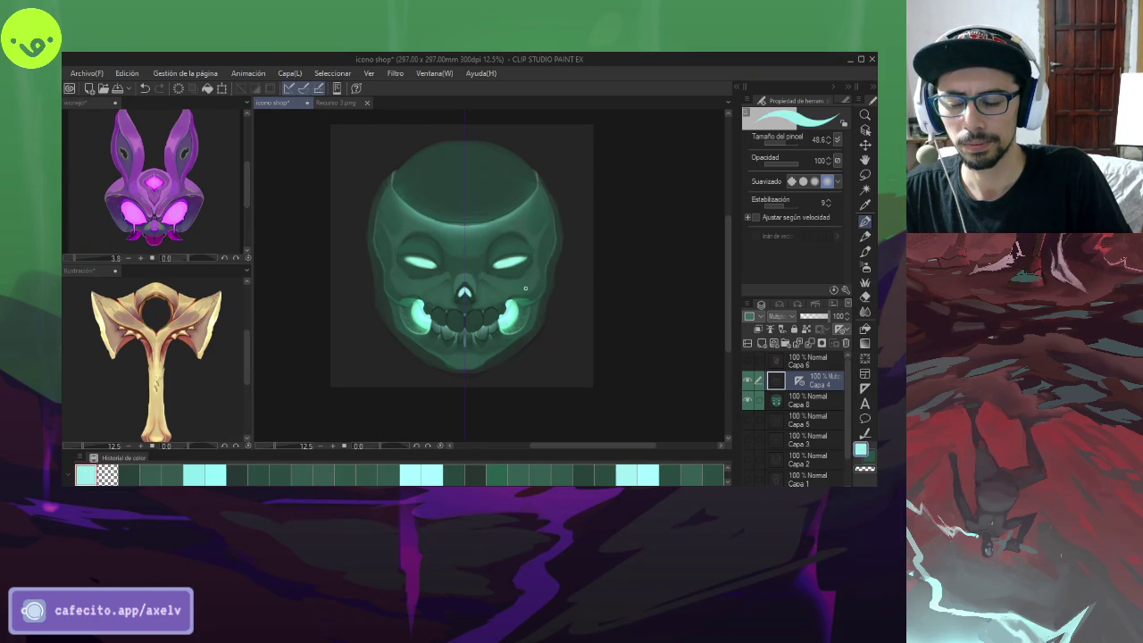
left_click(536, 289, "alt")
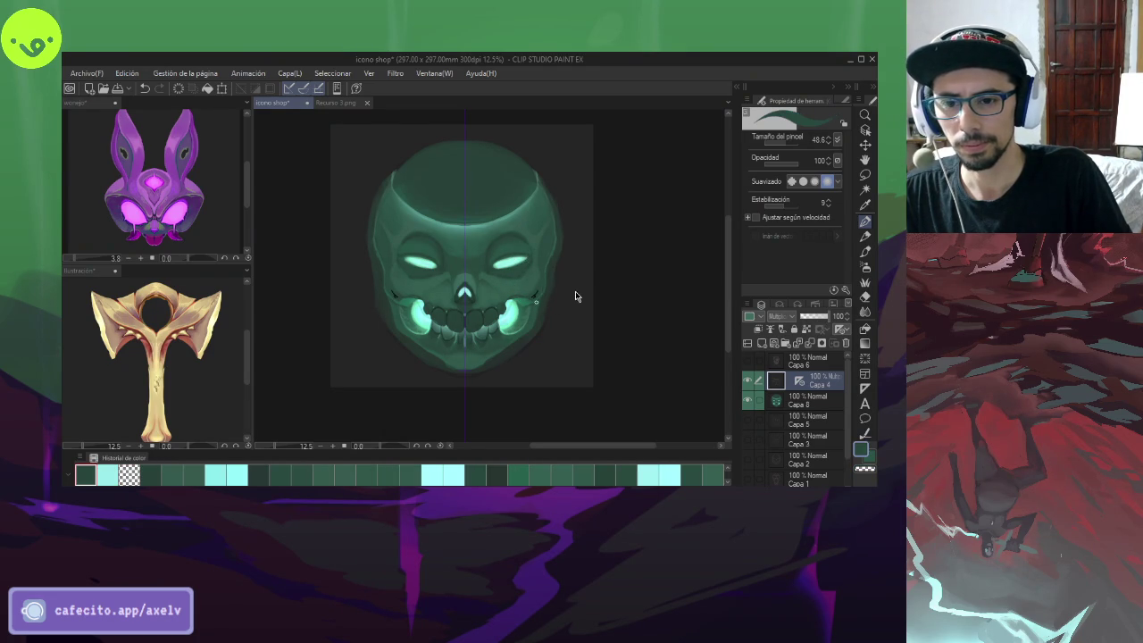
key("b")
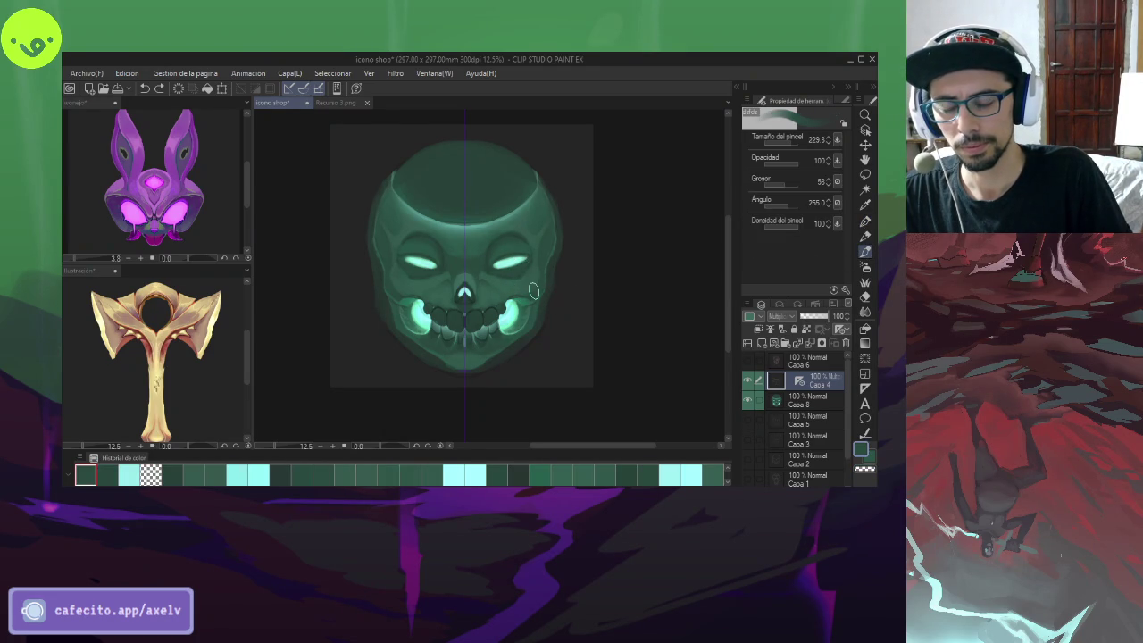
left_click_drag(529, 304, 523, 308)
left_click(516, 309, "alt")
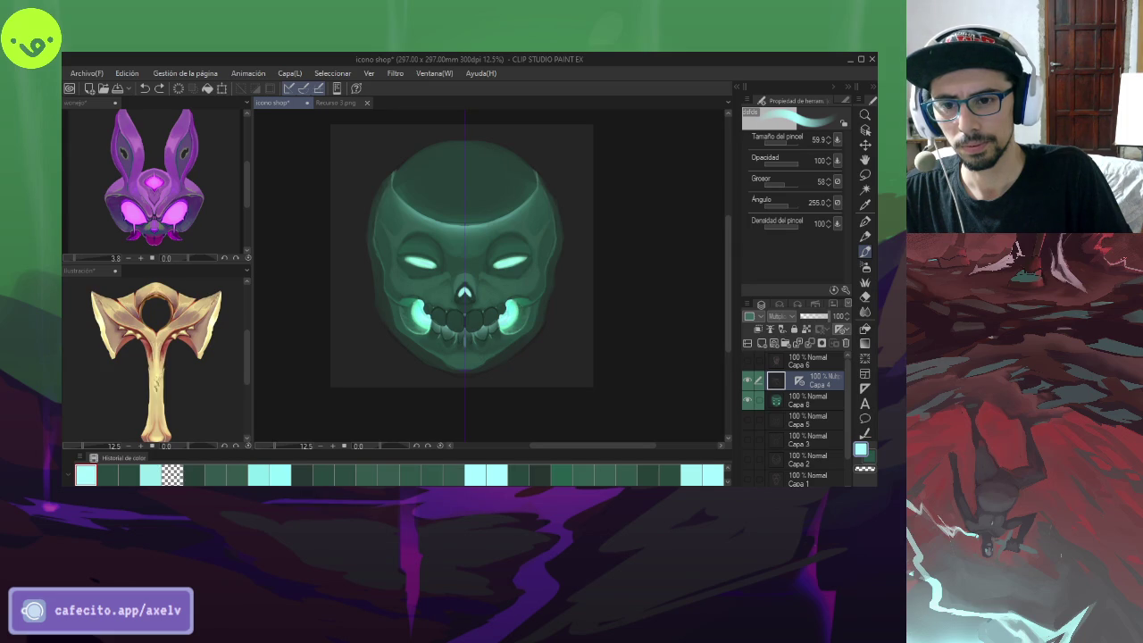
left_click_drag(509, 313, 504, 323)
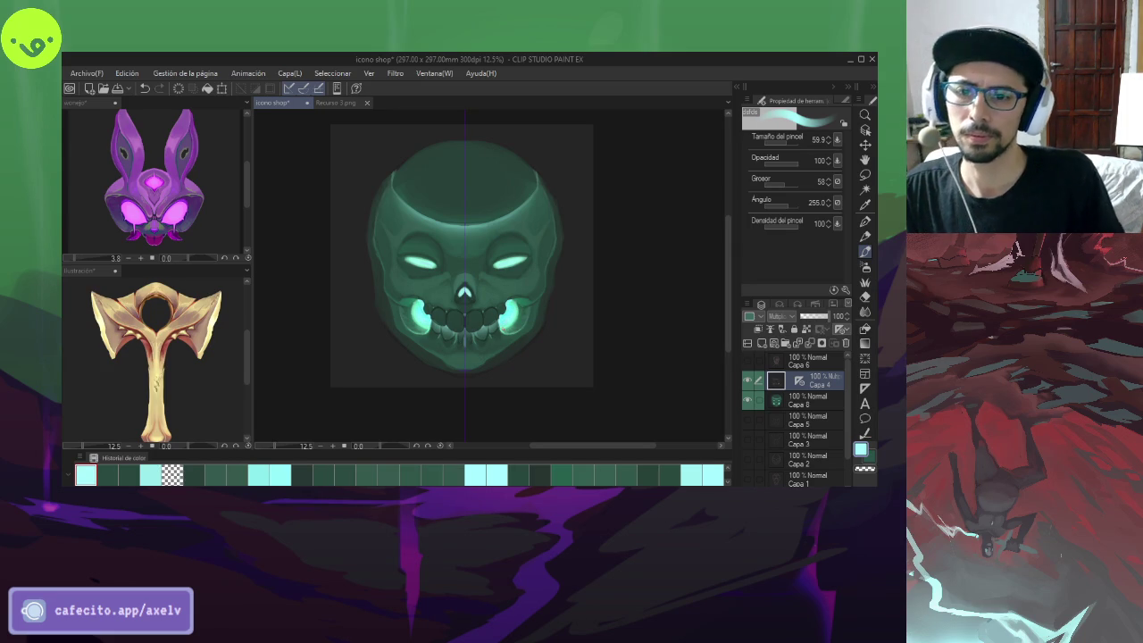
scroll(434, 268, "down", 1)
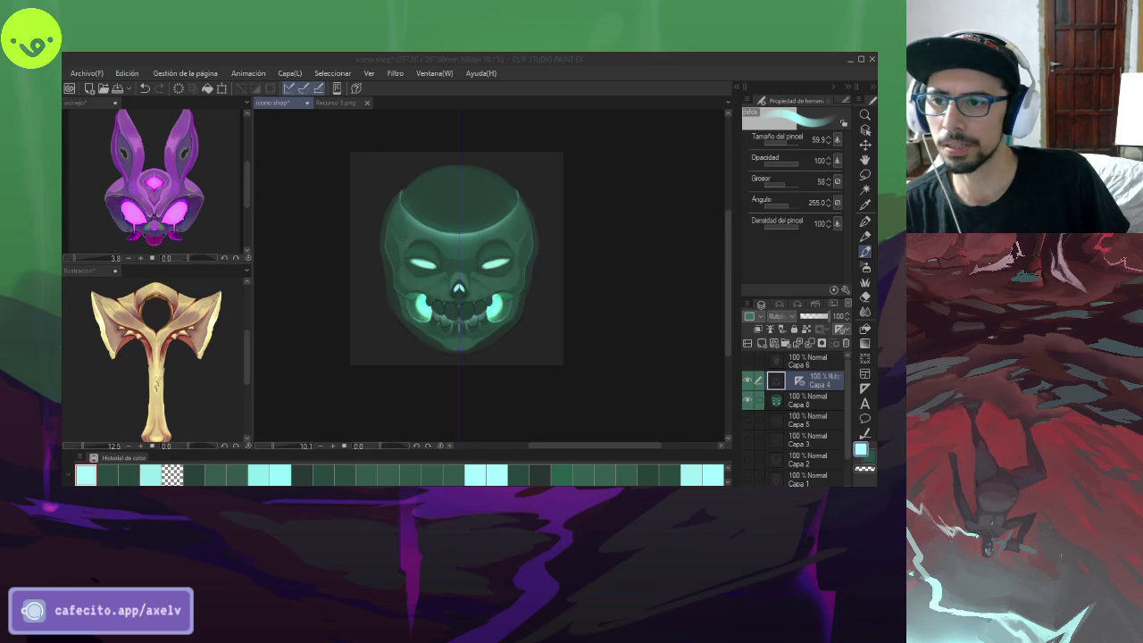
key("alt+Tab")
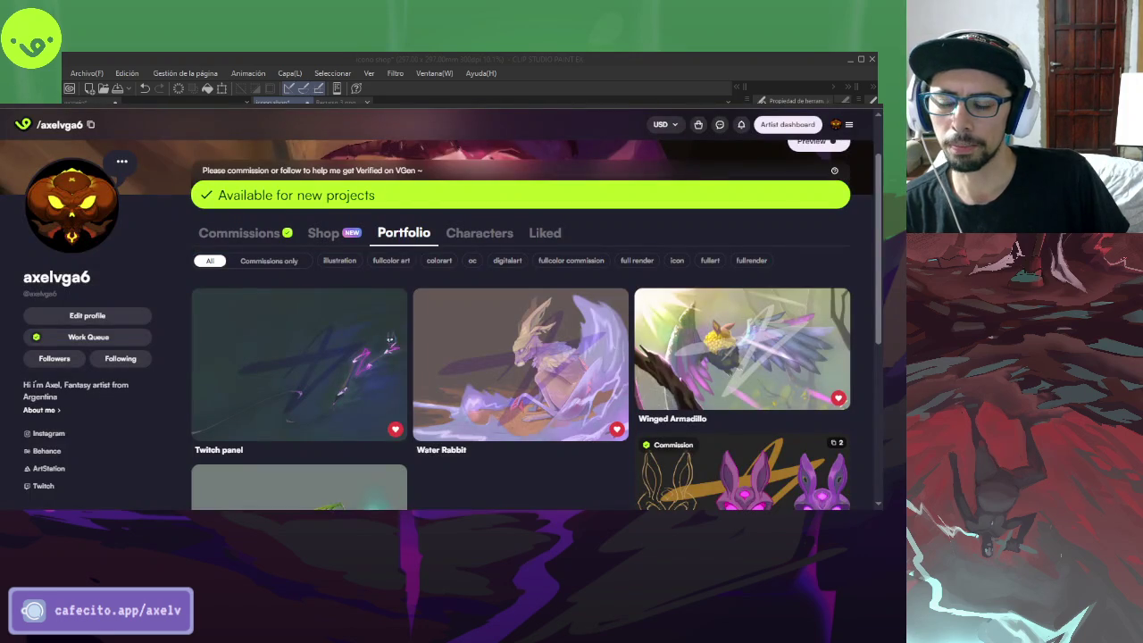
- Scroll the VGen Portfolio down to the Wonejo's Icon commission card
scroll(764, 370, "down", 1)
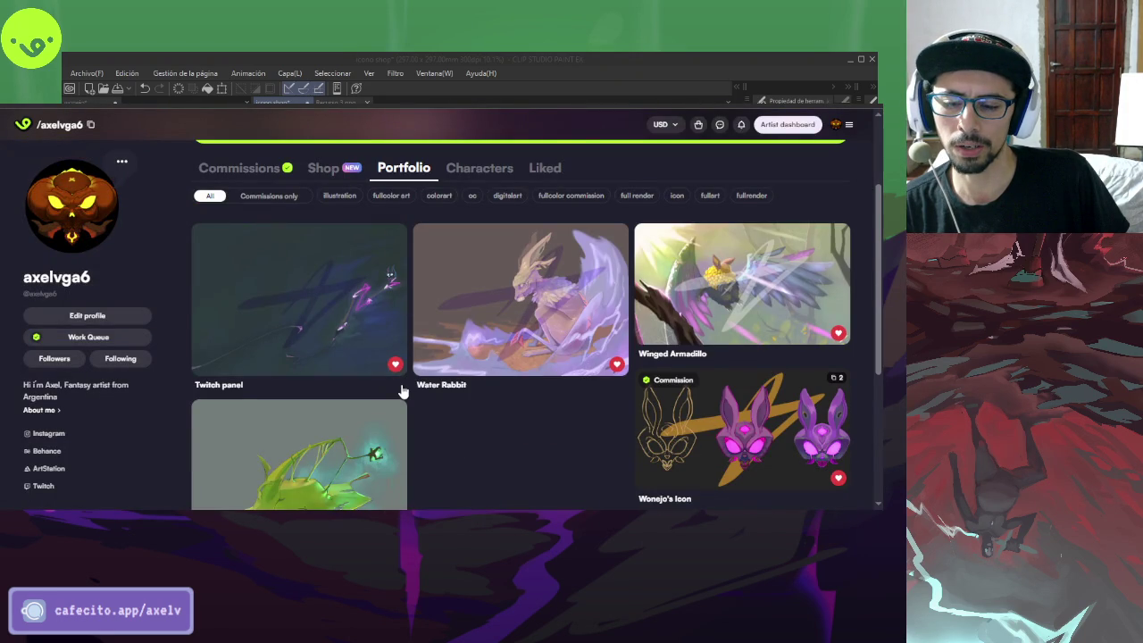
scroll(402, 391, "down", 2)
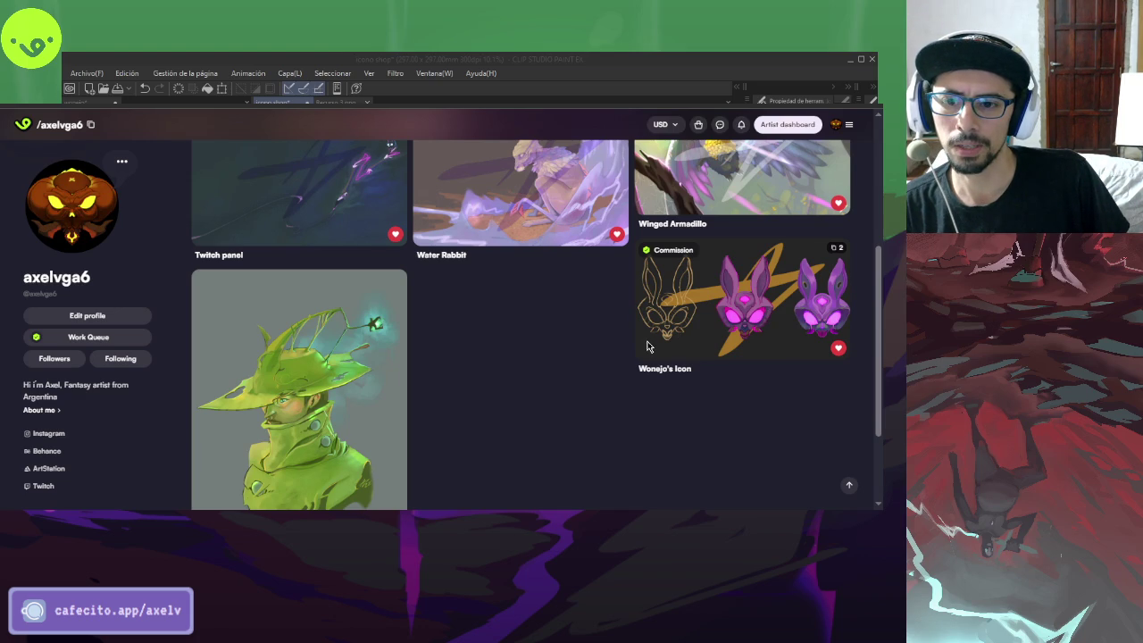
left_click(658, 354)
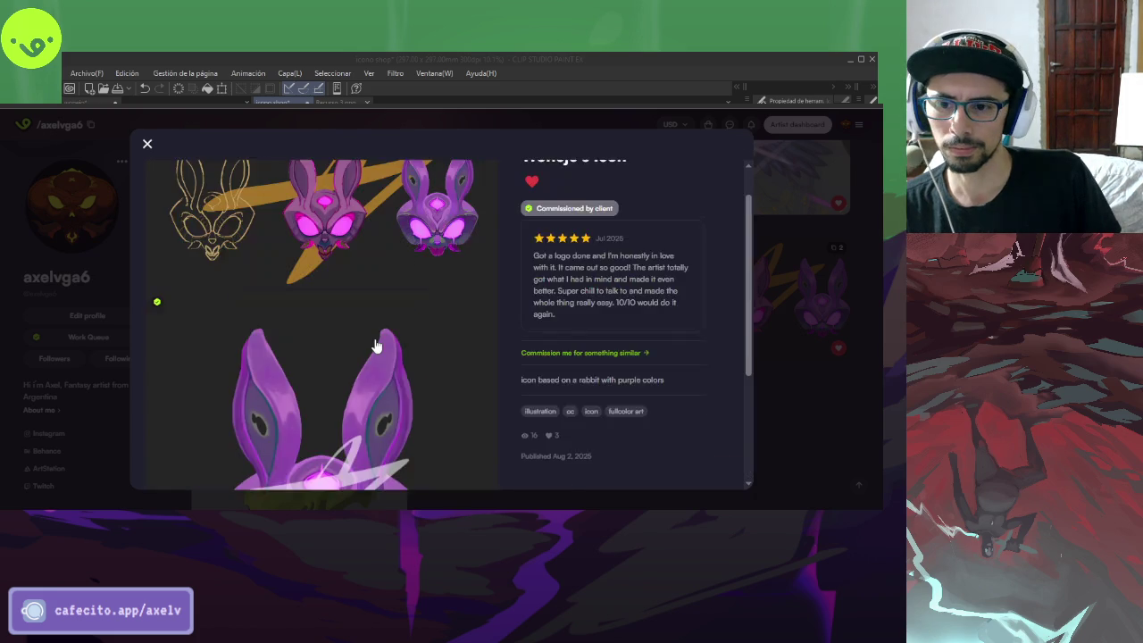
scroll(376, 346, "down", 3)
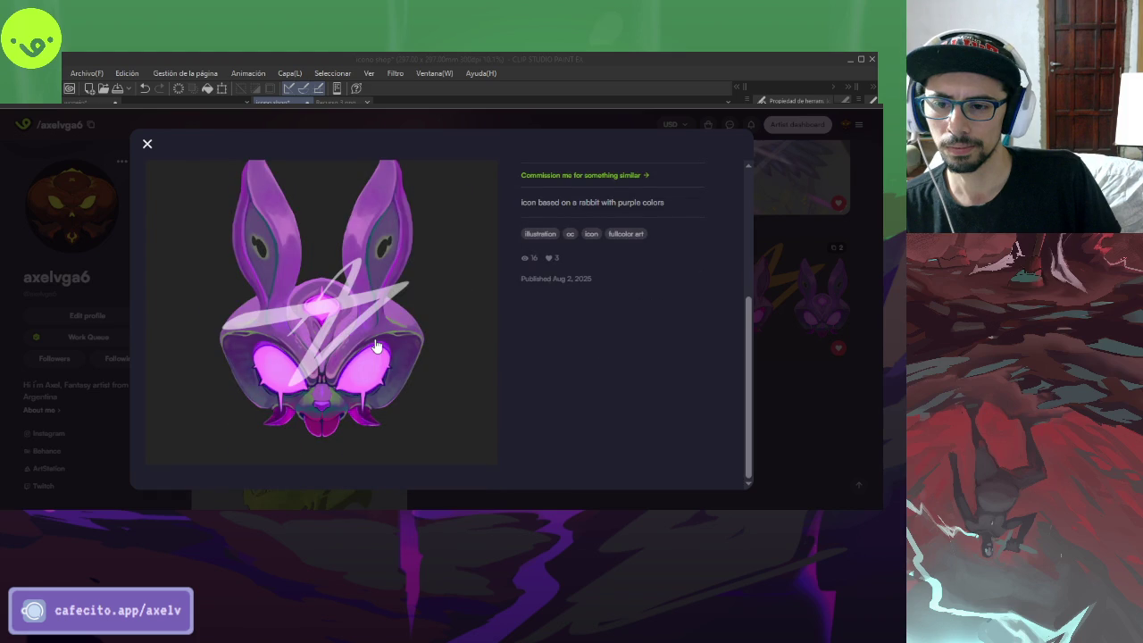
scroll(376, 346, "up", 5)
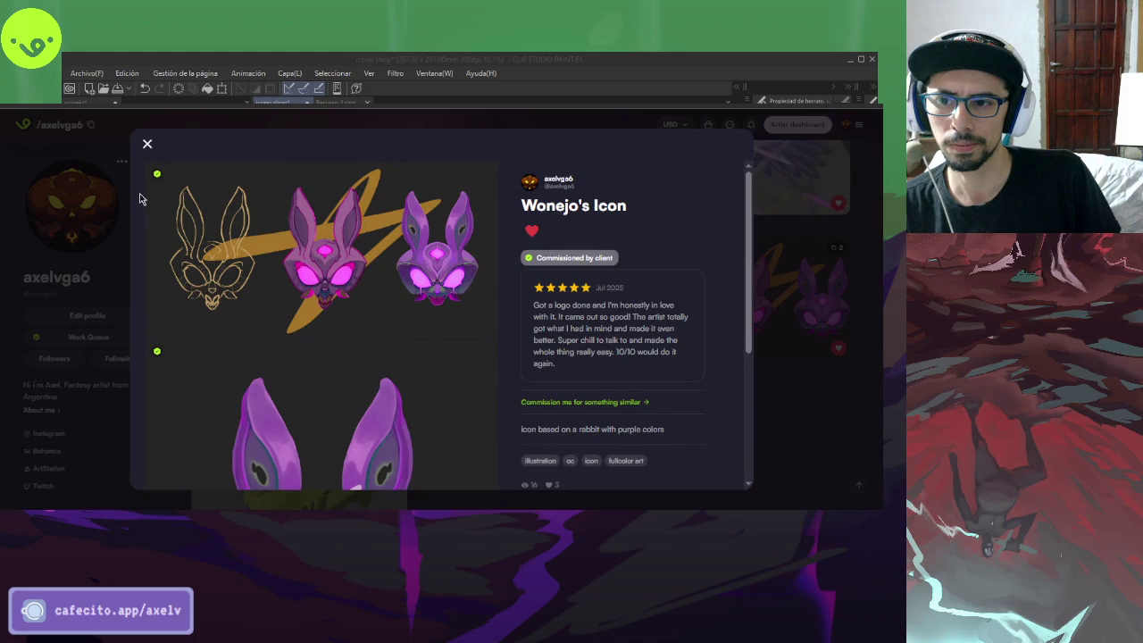
scroll(366, 332, "down", 3)
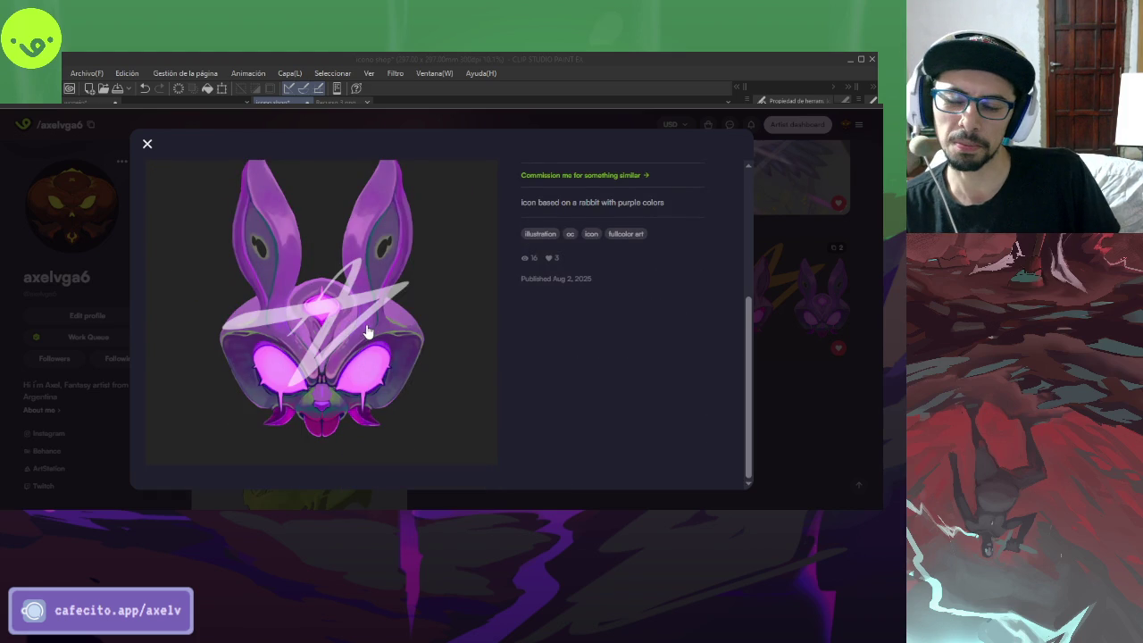
scroll(367, 332, "up", 5)
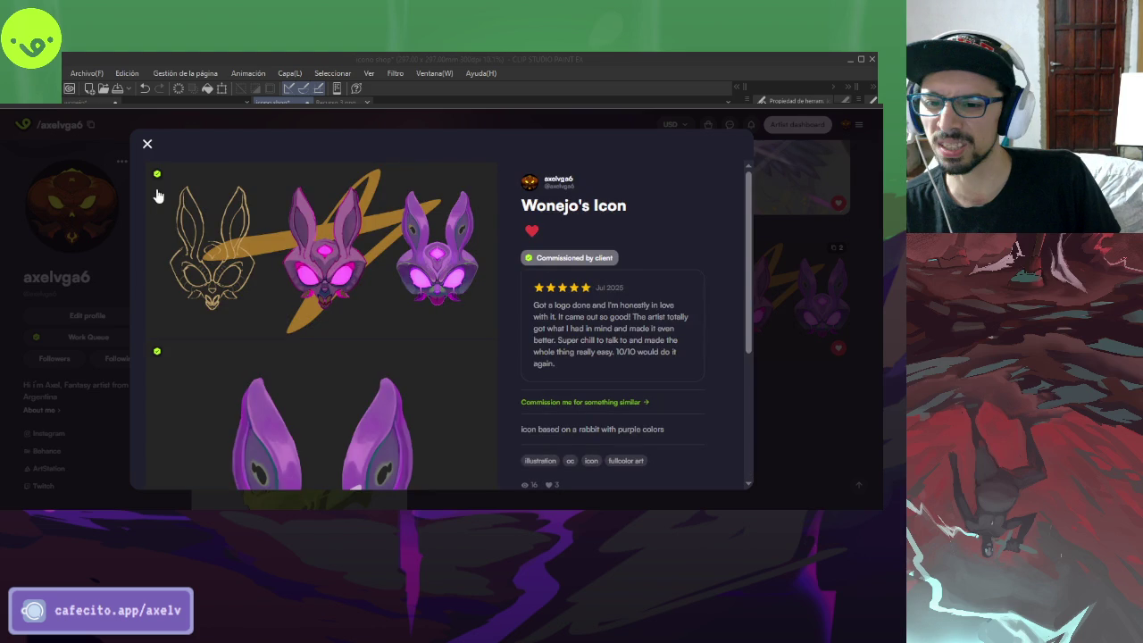
key("Escape")
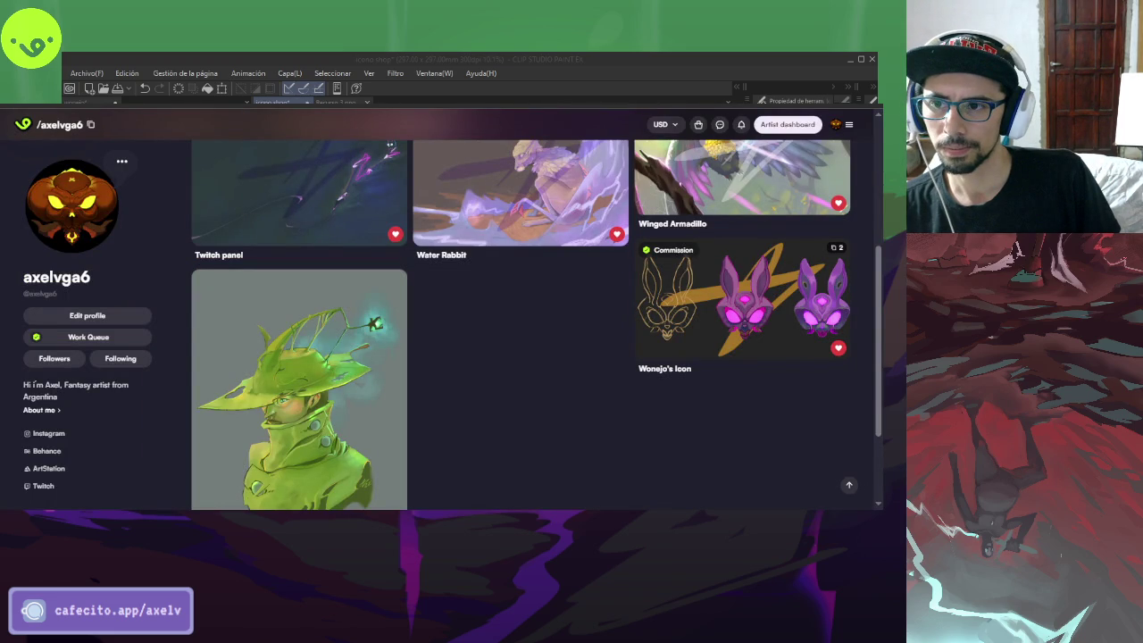
- Leave the VGen profile and return to the Clip Studio skull canvas
key("alt+Tab")
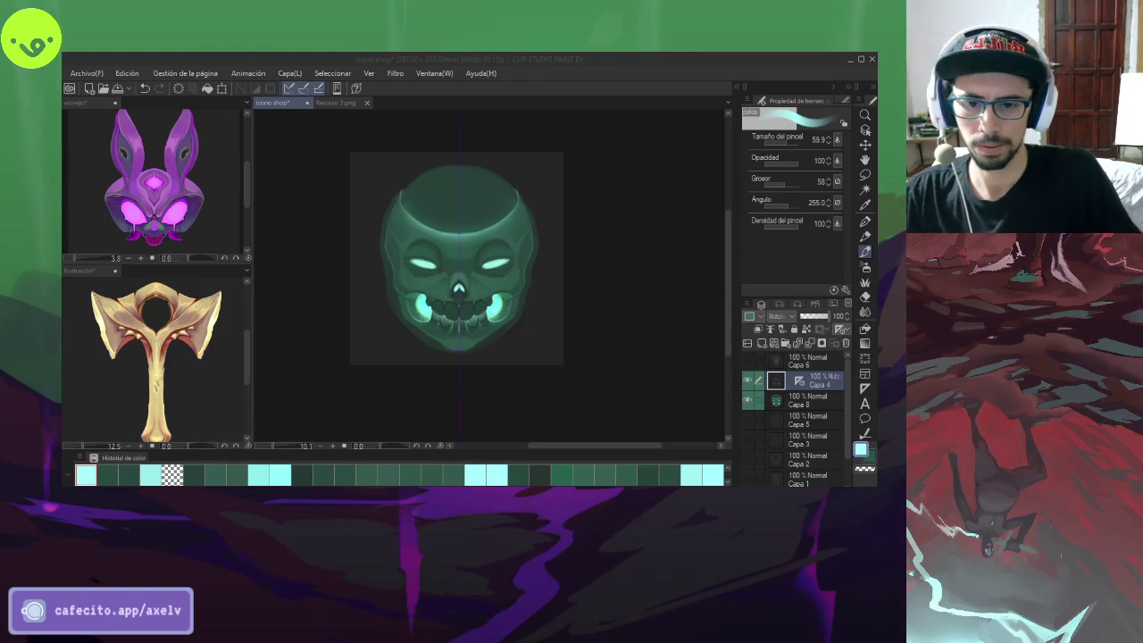
- Zoom in, set the Pen to transparent colour at about 116.4, and select Capa 8
left_click(486, 403)
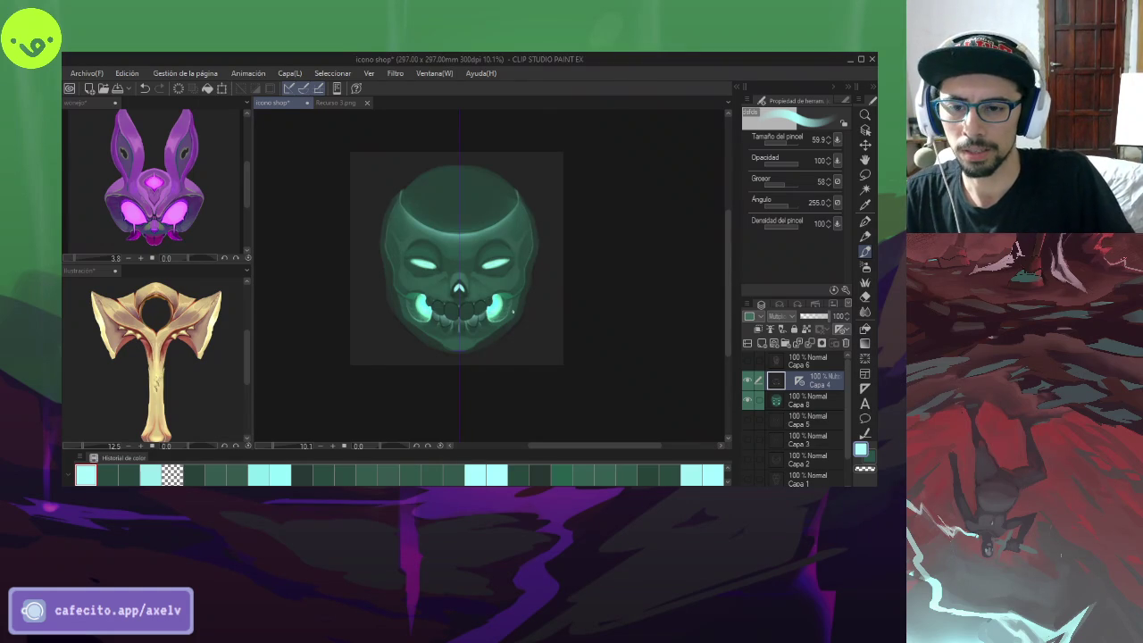
scroll(492, 340, "up", 1)
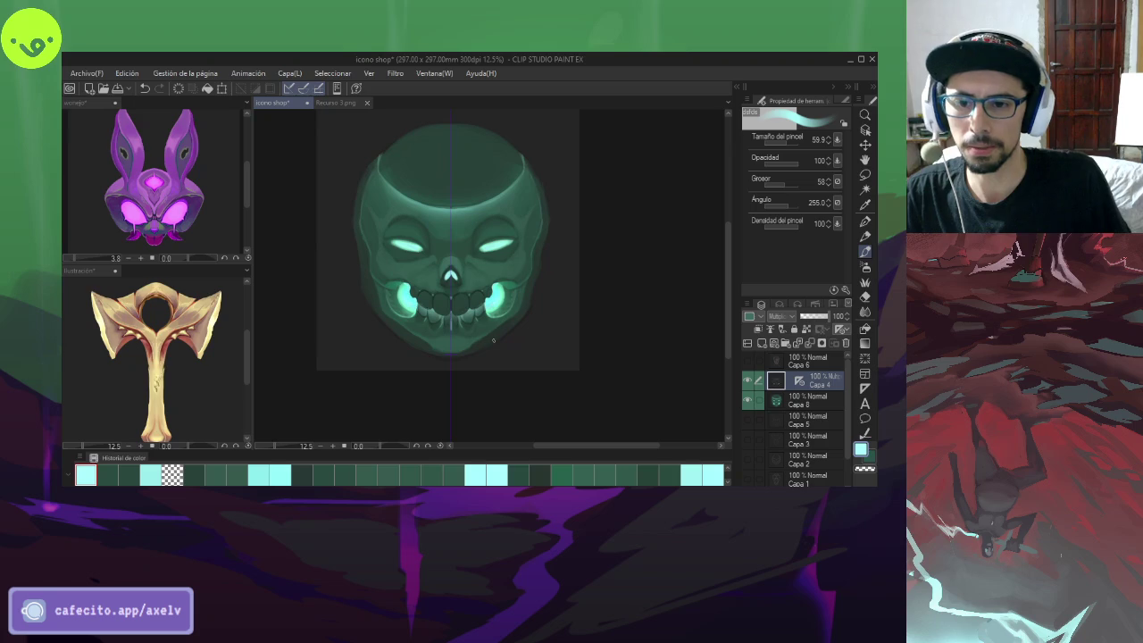
key("p")
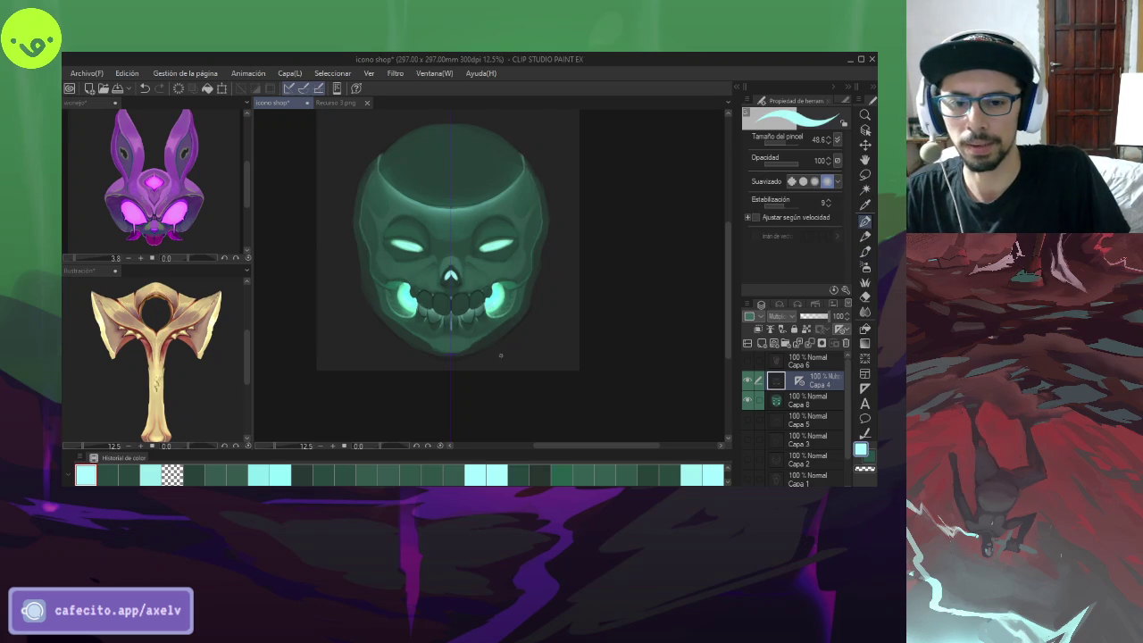
key("c")
left_click_drag(480, 363, 482, 356)
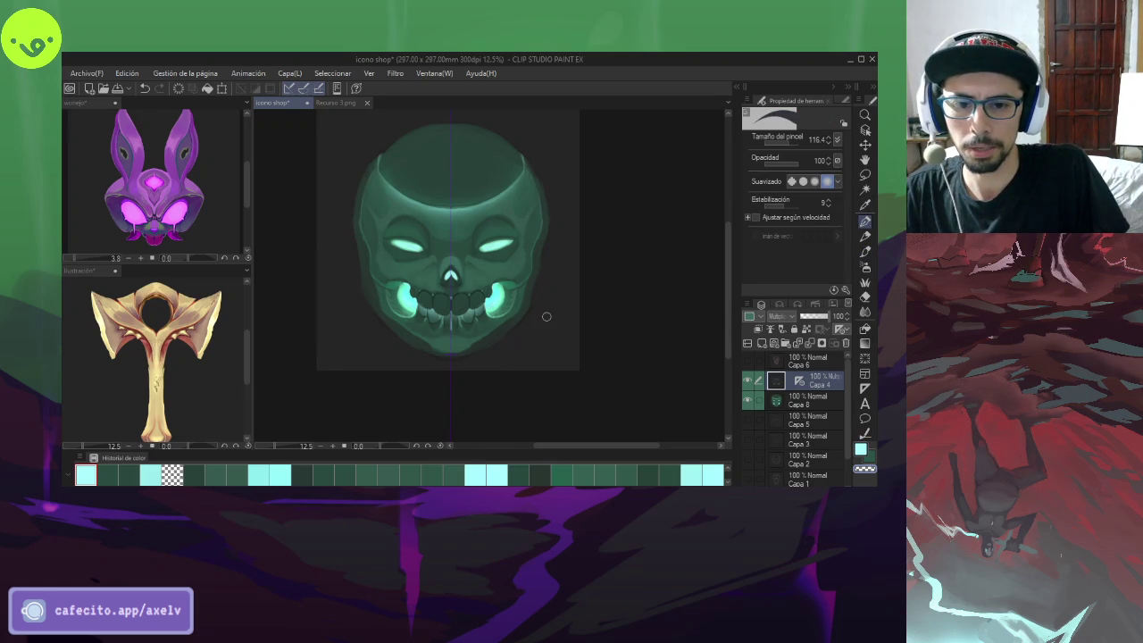
left_click(774, 400)
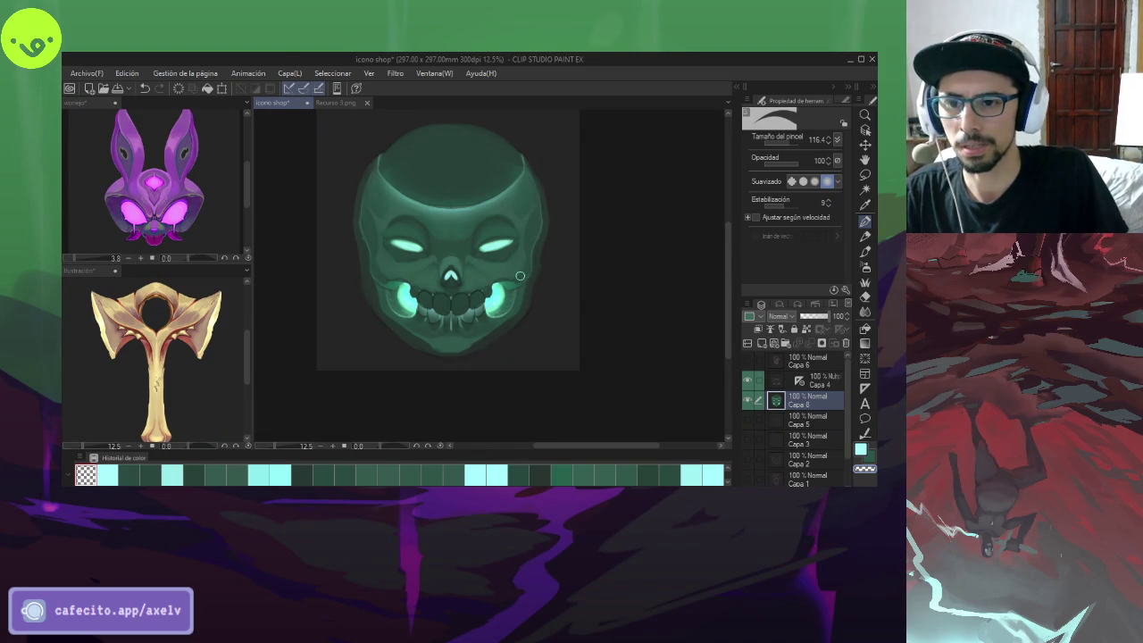
- Pick dark green with a large textured brush and lock Capa 8's transparent pixels
left_click(466, 251, "alt")
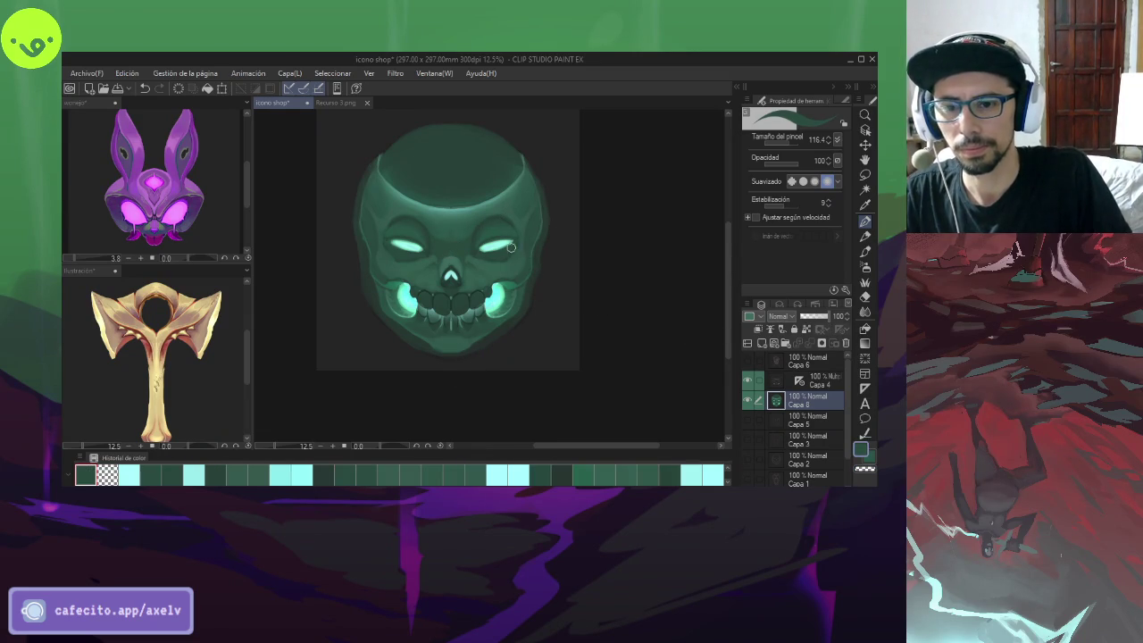
left_click(864, 251)
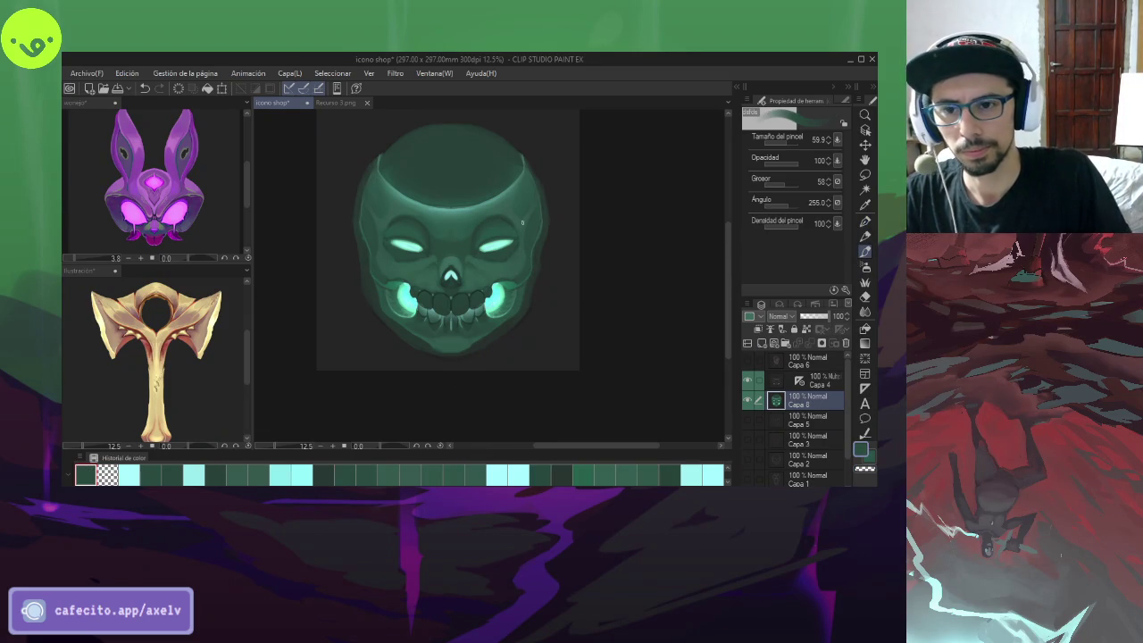
mouse_move(455, 166)
left_mouse_down()
mouse_move(483, 166)
mouse_move(406, 150)
left_mouse_up()
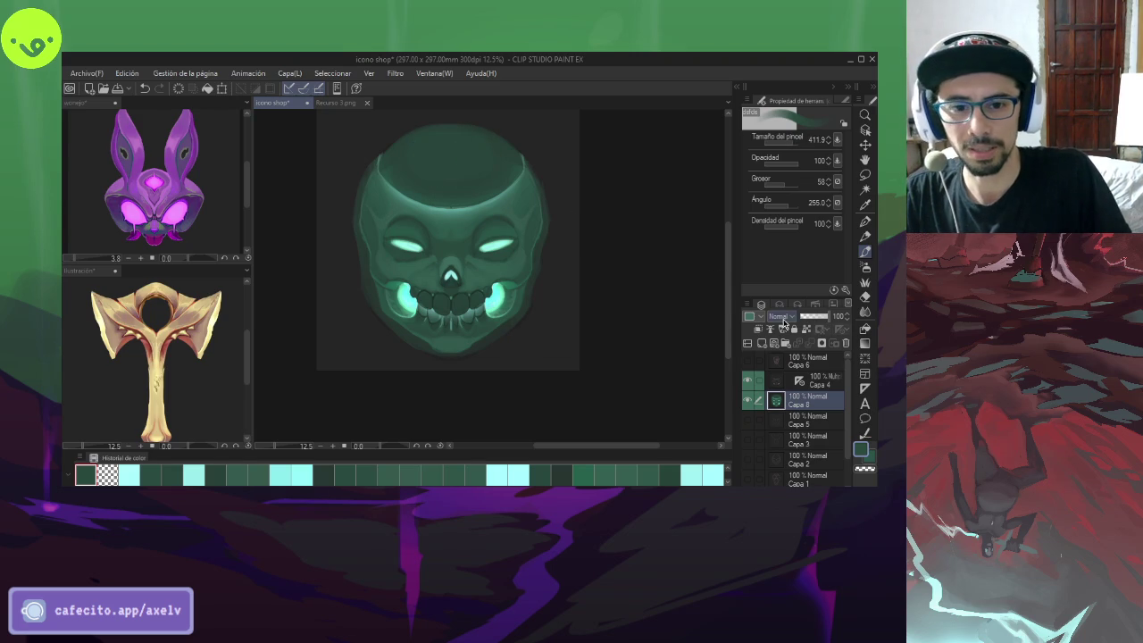
left_click(807, 328)
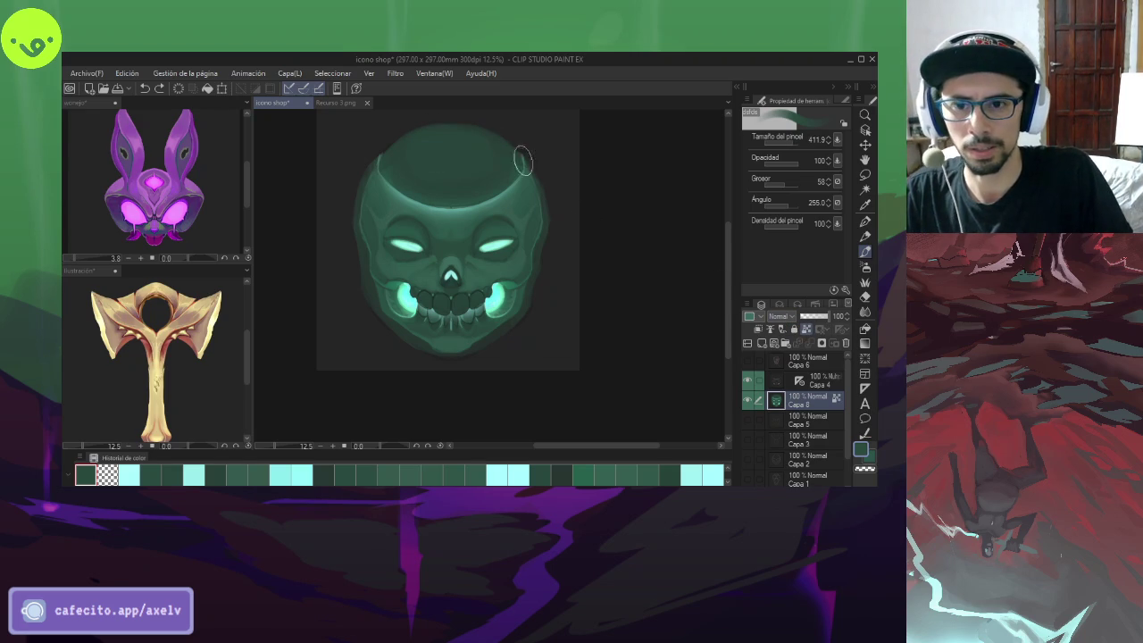
- Sample several skull greens for cranium shading, resizing the brush to about 190, then 316
left_click_drag(493, 141, 516, 209)
left_click(482, 209)
left_click(526, 273)
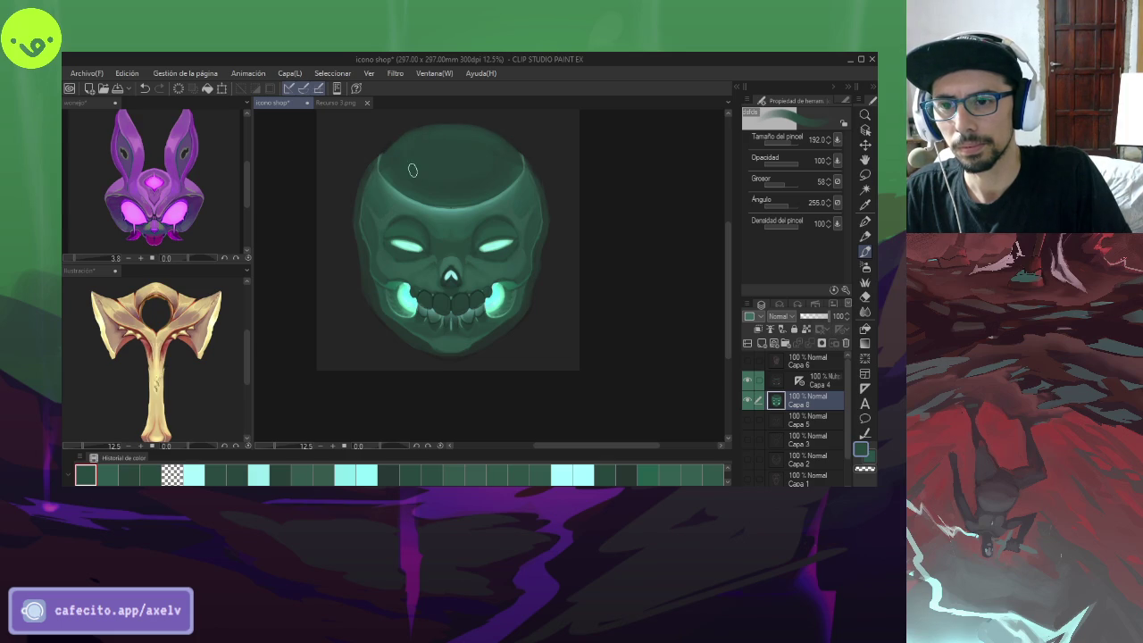
left_click(402, 168, "alt")
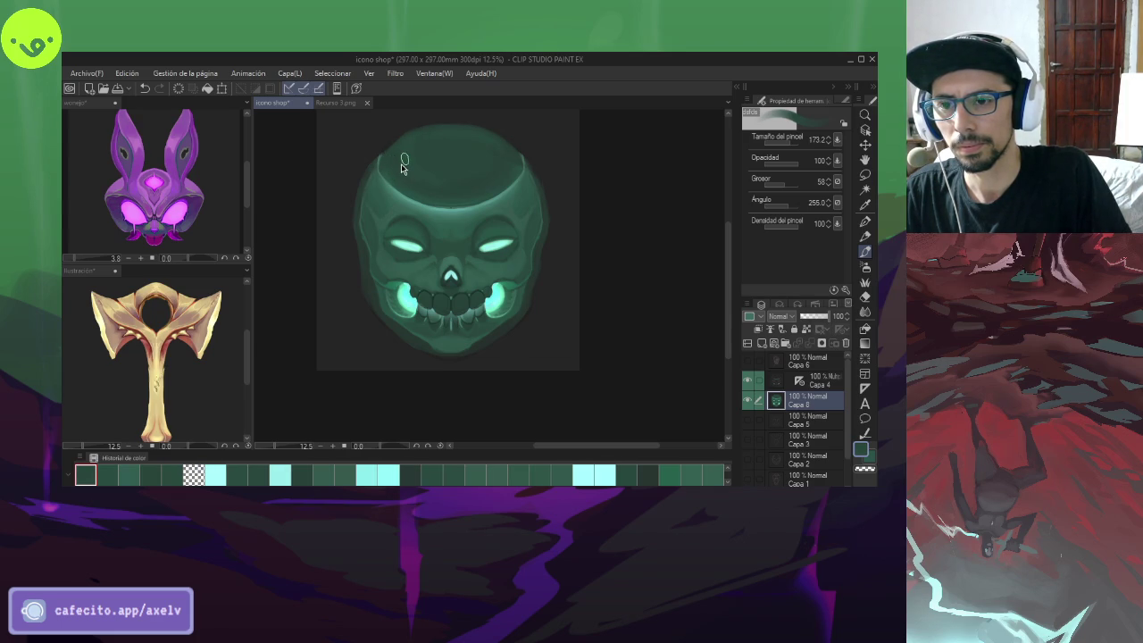
left_click_drag(392, 165, 394, 155)
left_click(411, 165, "alt")
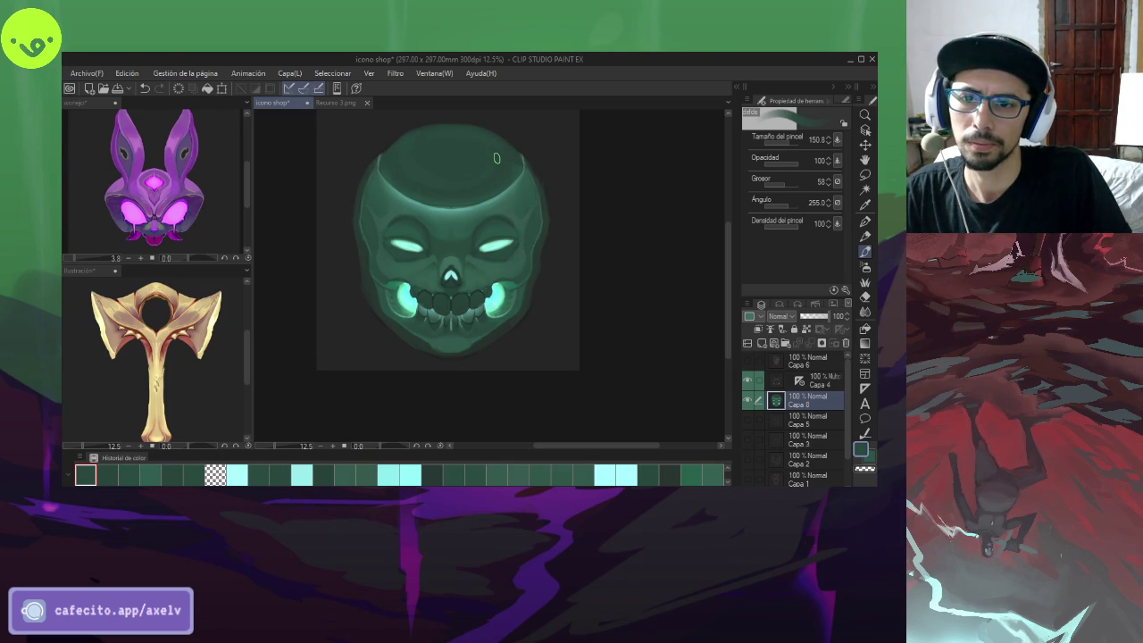
left_click_drag(485, 170, 483, 183)
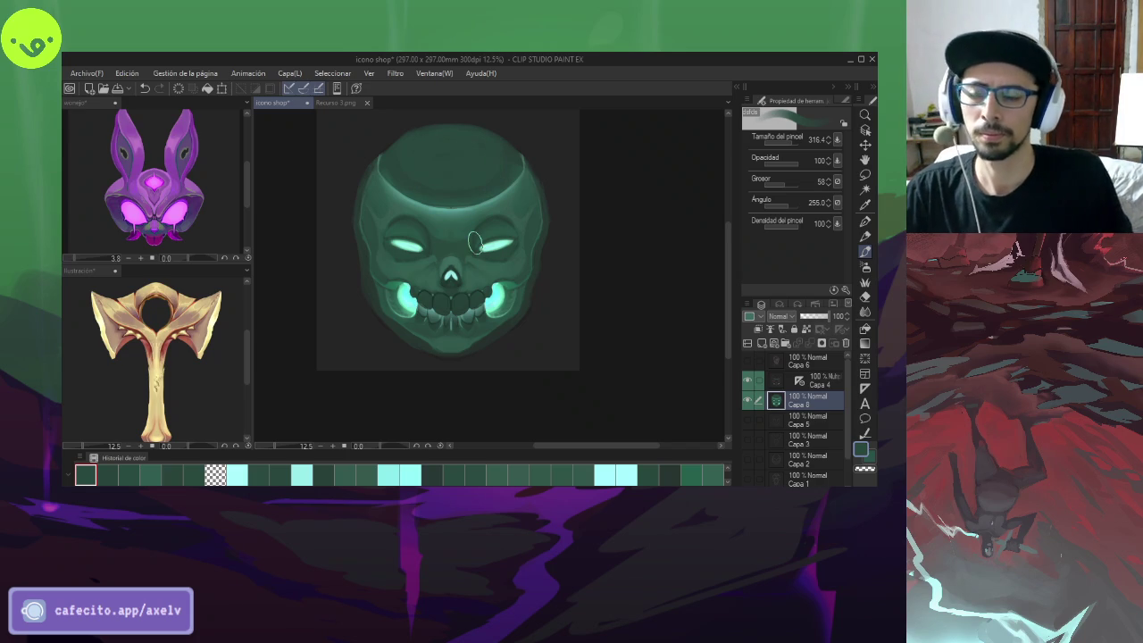
scroll(450, 436, "down", 2)
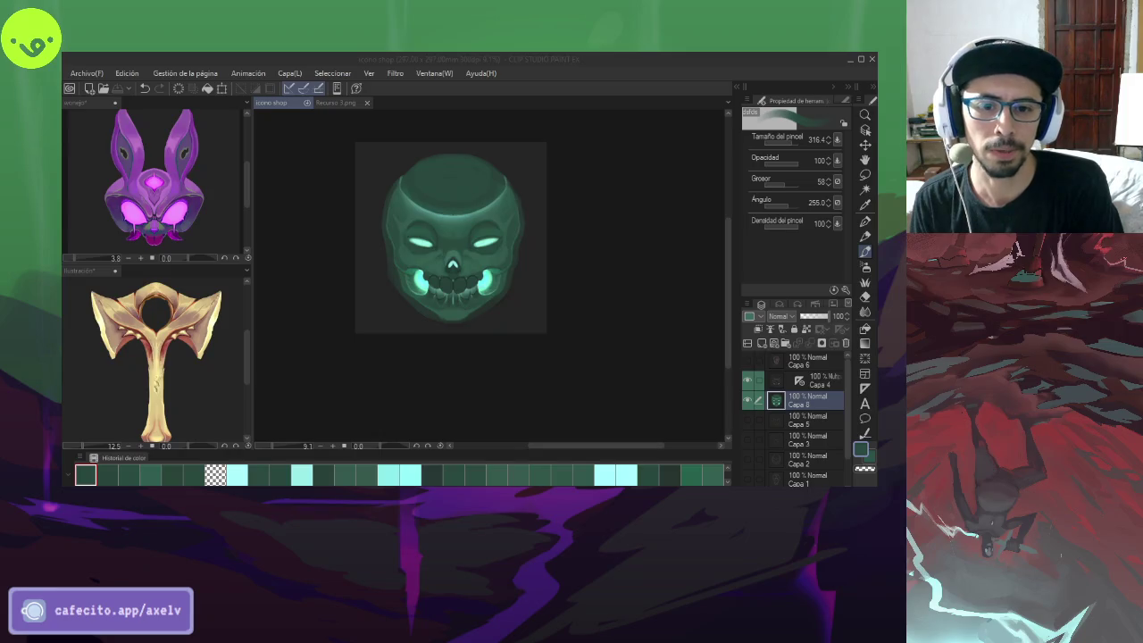